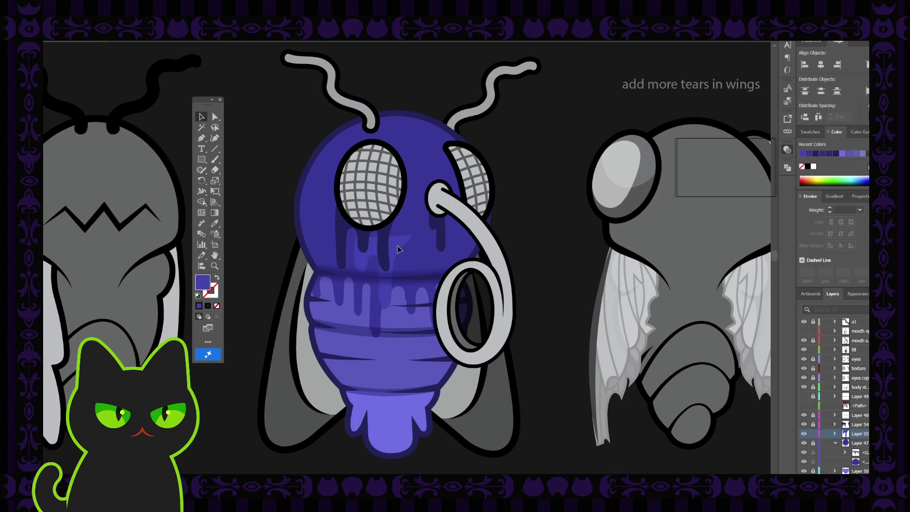
Step: Select anchors on the translucent body drip and try deleting part of it, undoing the change
left_click(397, 246)
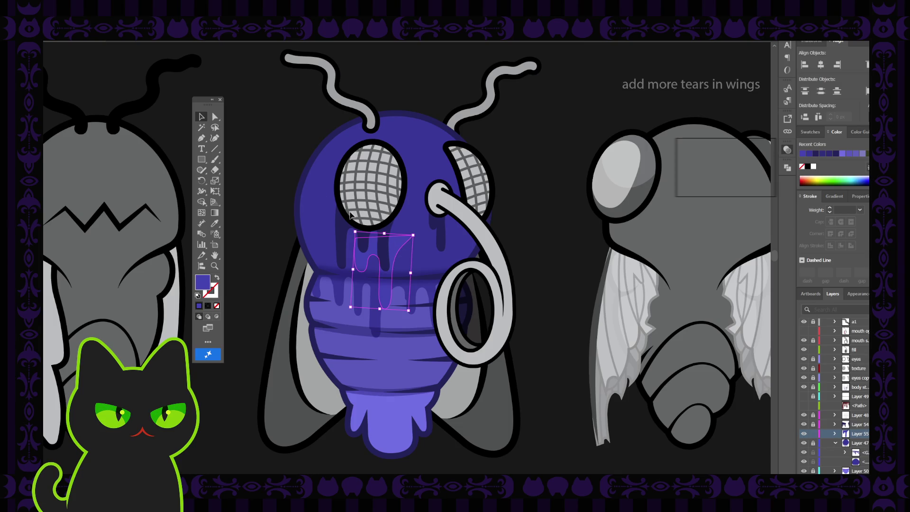
left_click(215, 117)
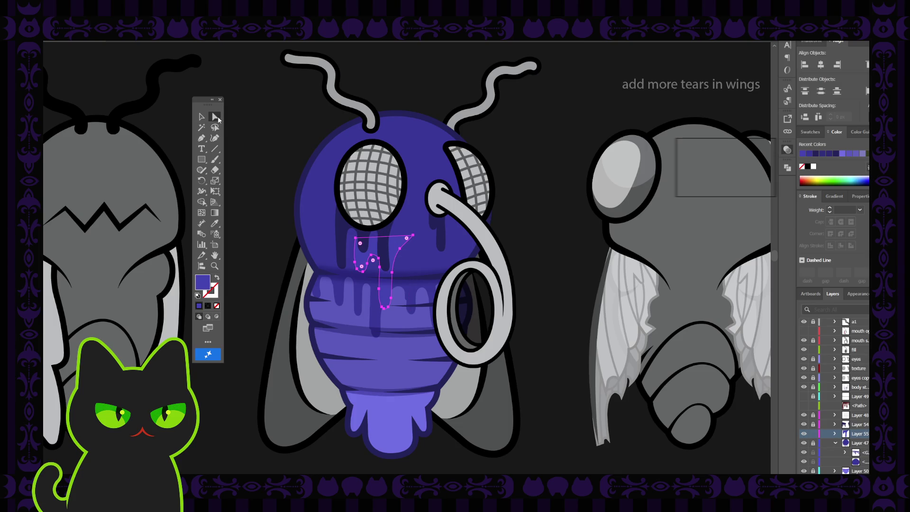
left_click(357, 238)
left_click(413, 236, "shift")
left_click(413, 237)
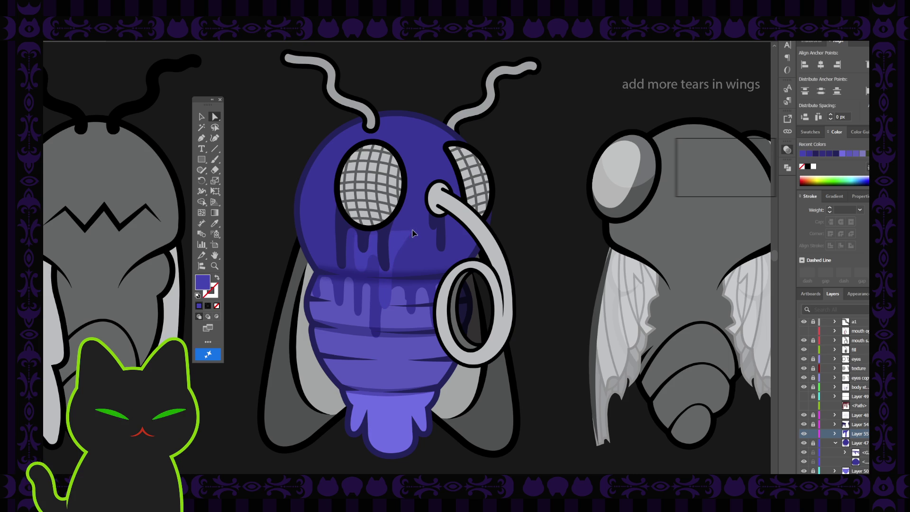
left_click(406, 199)
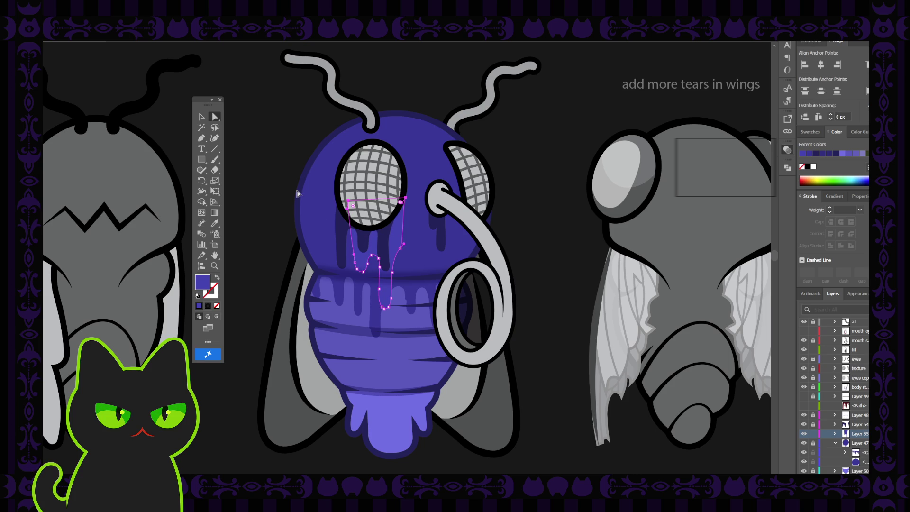
left_click(403, 244)
key("Delete")
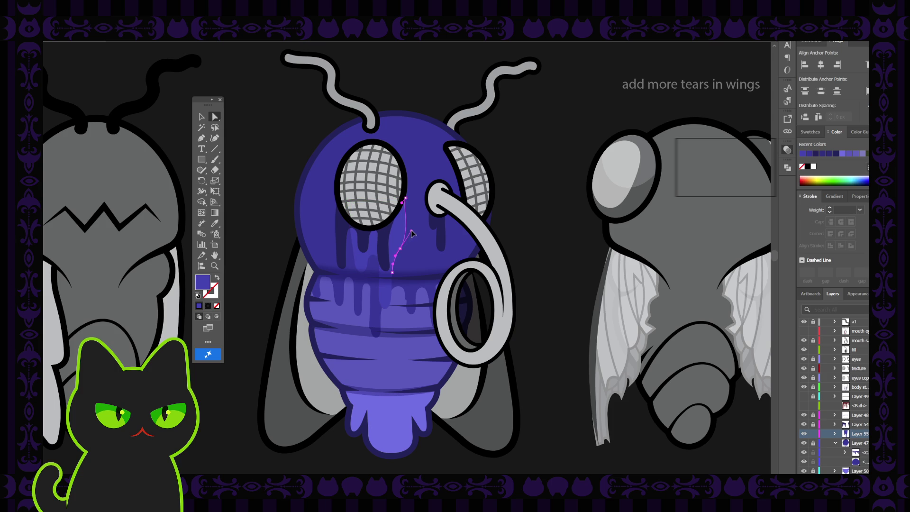
key("ctrl+z")
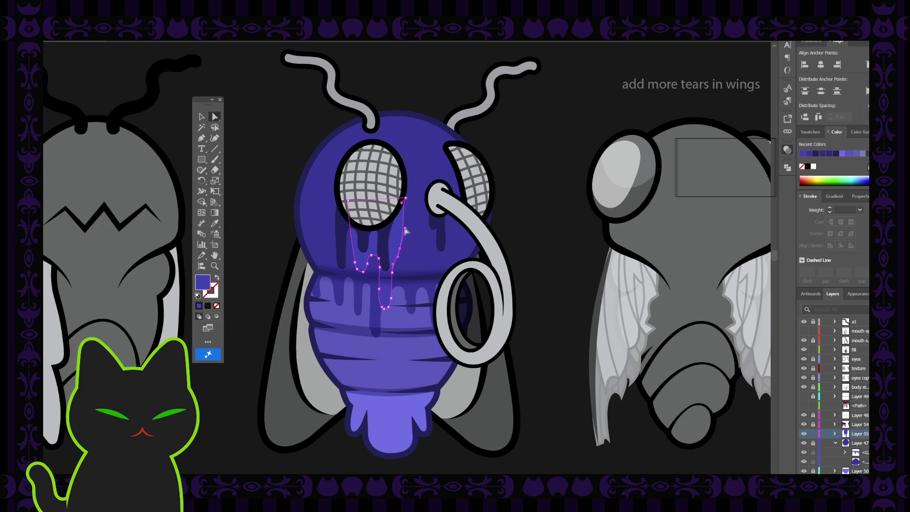
Step: Experiment with deleting and nudging anchors on the drip path, undoing each attempt
left_click(400, 249)
key("Delete")
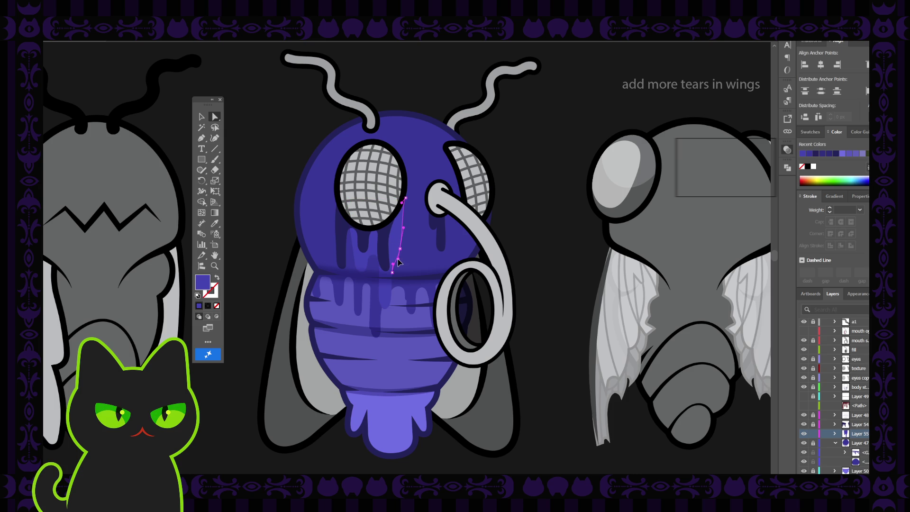
key("ctrl+z")
left_click_drag(401, 250, 402, 246)
key("Delete")
key("ctrl+z")
key("Delete")
scroll(415, 247, "down", 5)
scroll(414, 247, "up", 4)
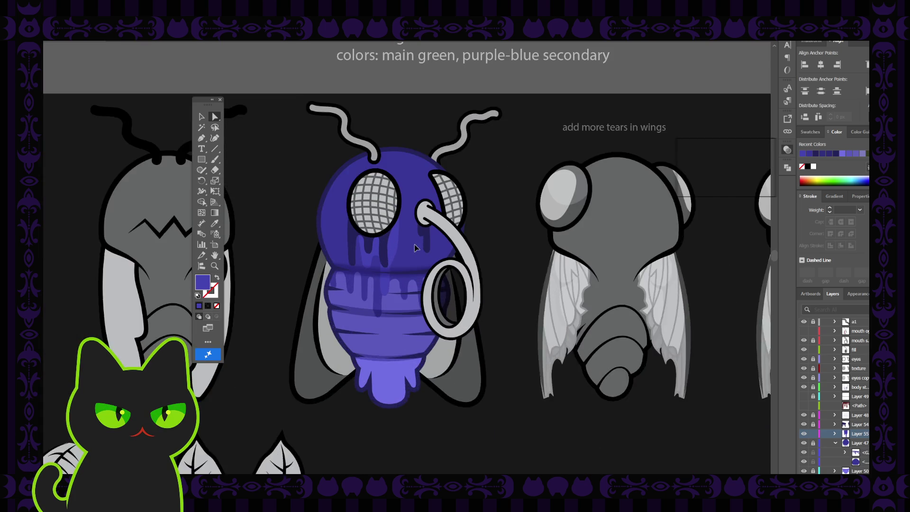
scroll(415, 247, "up", 1)
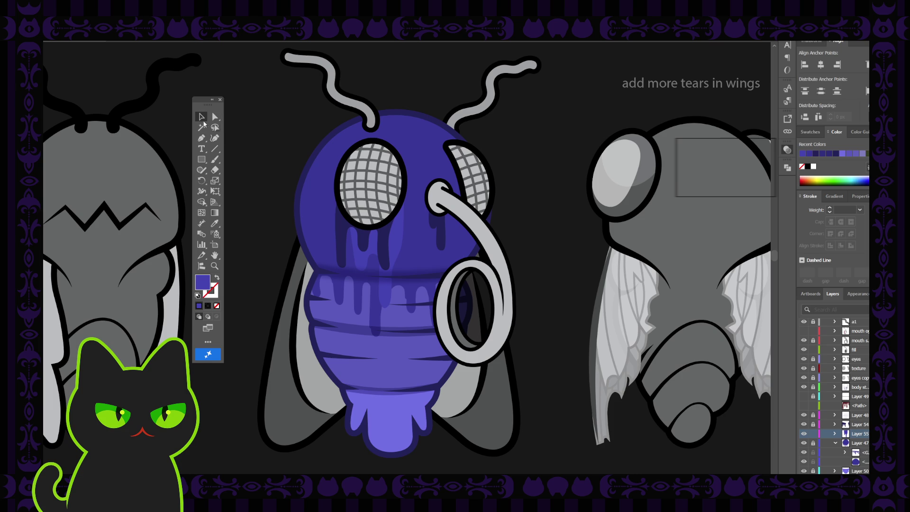
Step: Delete the light purple abdomen drip group inside Layer 47
left_click(401, 232)
left_click(822, 452)
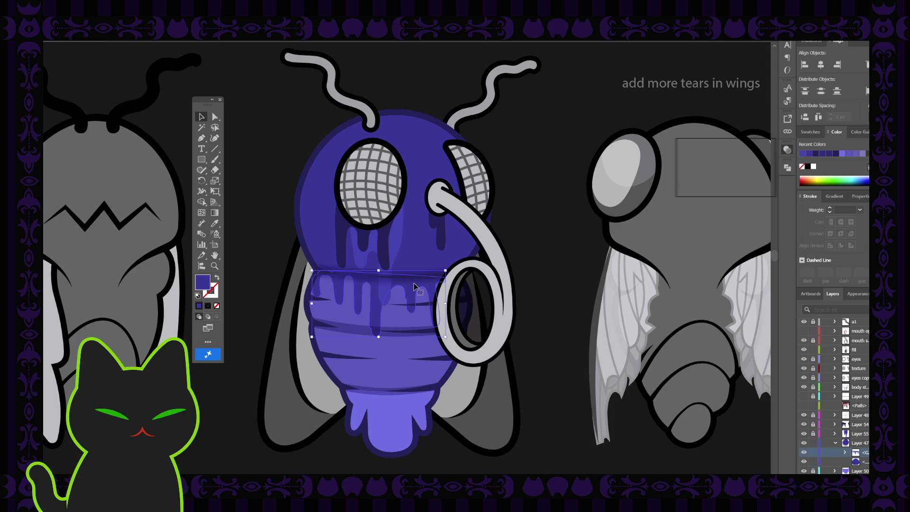
key("Delete")
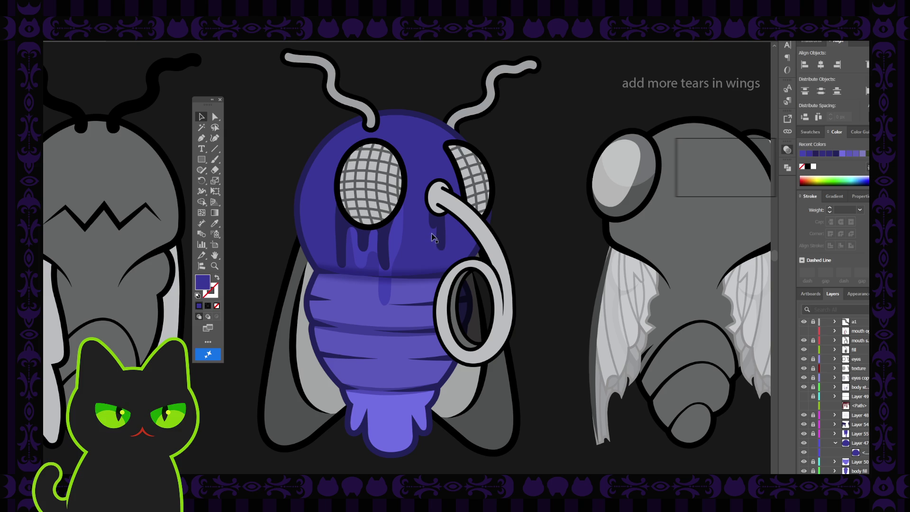
Step: Create a new layer (Layer 56) for the new drips and switch to the Paintbrush
key("ctrl+l")
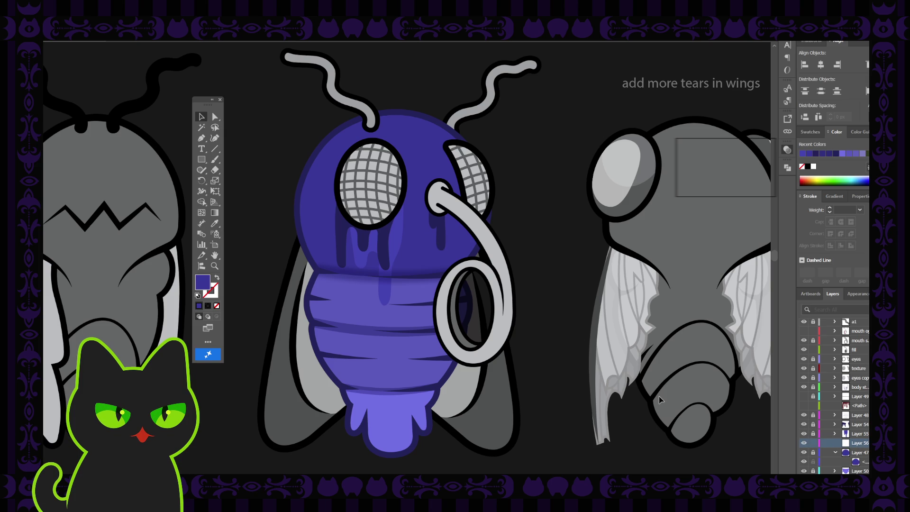
key("i")
key("b")
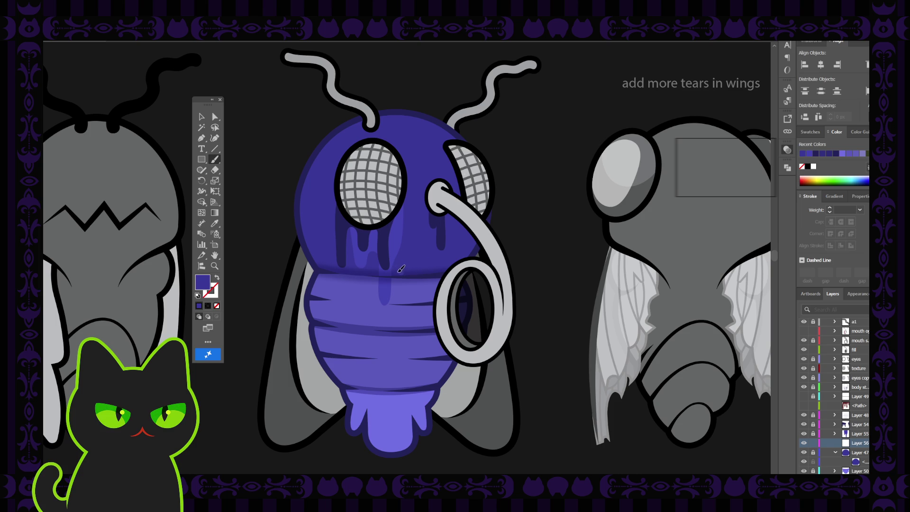
Step: Paint the first dark drip strokes on the body, swapping fill and stroke and undoing a stray stroke
mouse_move(382, 286)
left_mouse_down()
mouse_move(377, 316)
mouse_move(365, 309)
mouse_move(368, 288)
mouse_move(343, 289)
mouse_move(335, 269)
left_mouse_up()
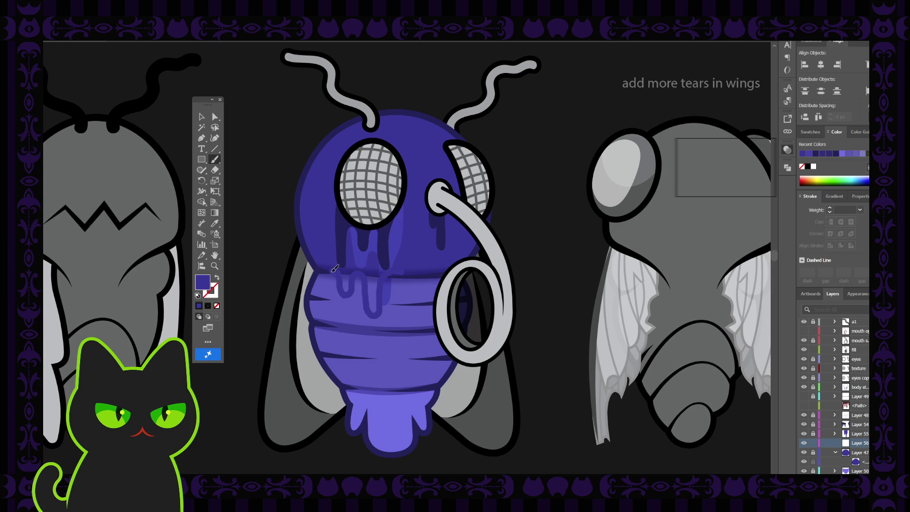
key("shift+x")
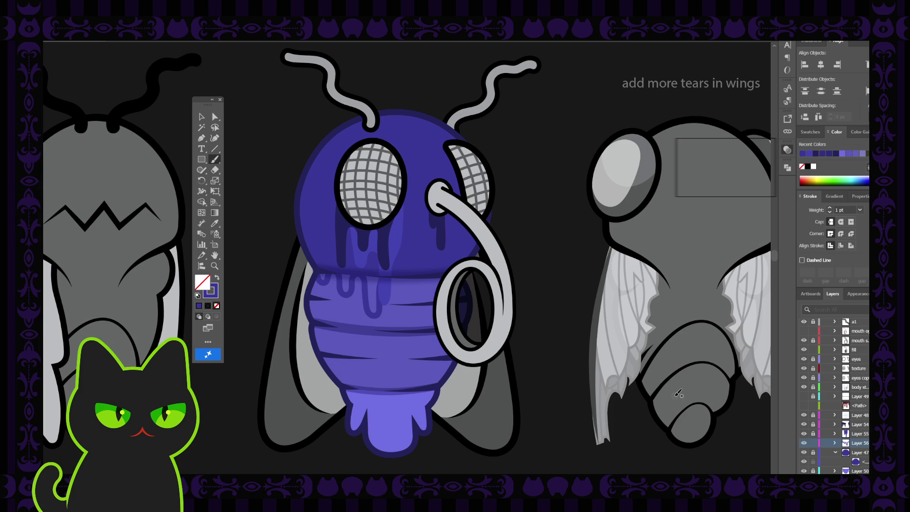
key("shift+x")
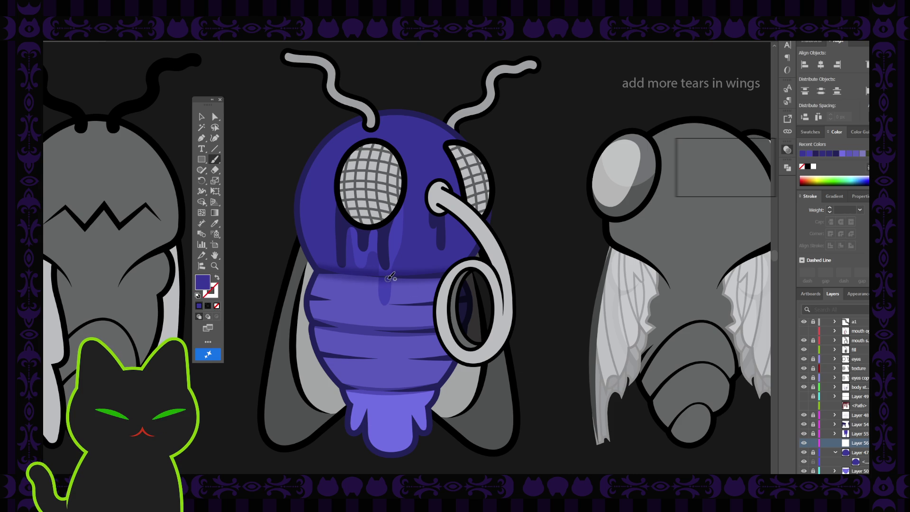
mouse_move(379, 288)
left_mouse_down()
mouse_move(377, 317)
mouse_move(355, 283)
left_mouse_up()
key("shift+x")
key("ctrl+z")
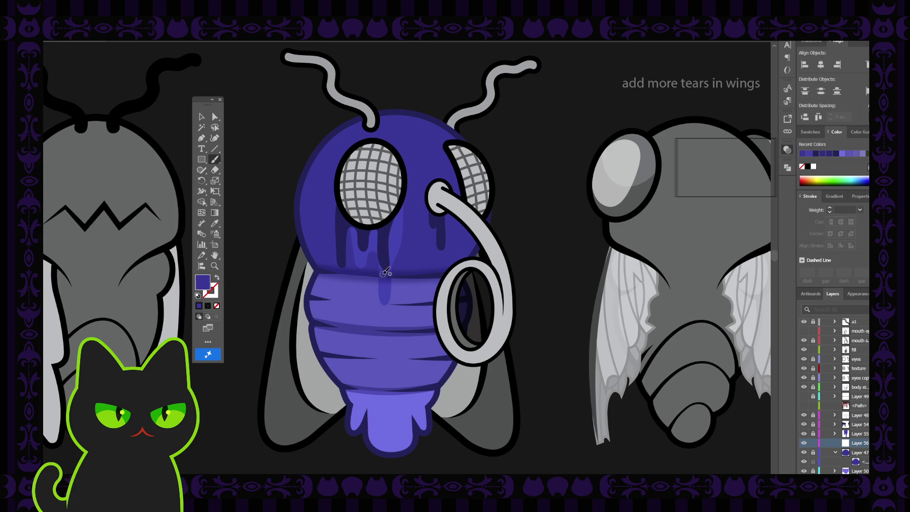
mouse_move(371, 305)
left_mouse_down()
mouse_move(376, 328)
mouse_move(361, 326)
mouse_move(354, 289)
mouse_move(346, 296)
left_mouse_up()
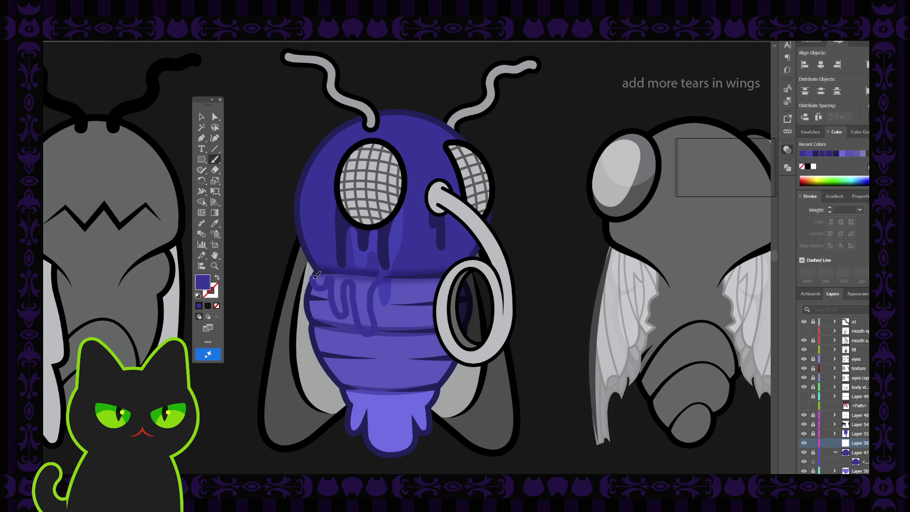
Step: Paint dark drip strokes down and over the abdomen top, undoing the unwanted loop and short stroke
key("shift+x")
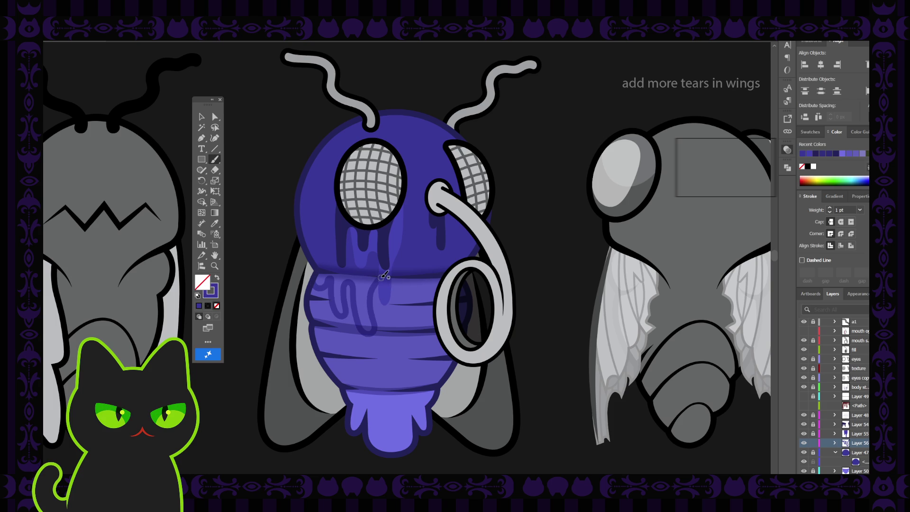
left_click_drag(391, 275, 396, 349)
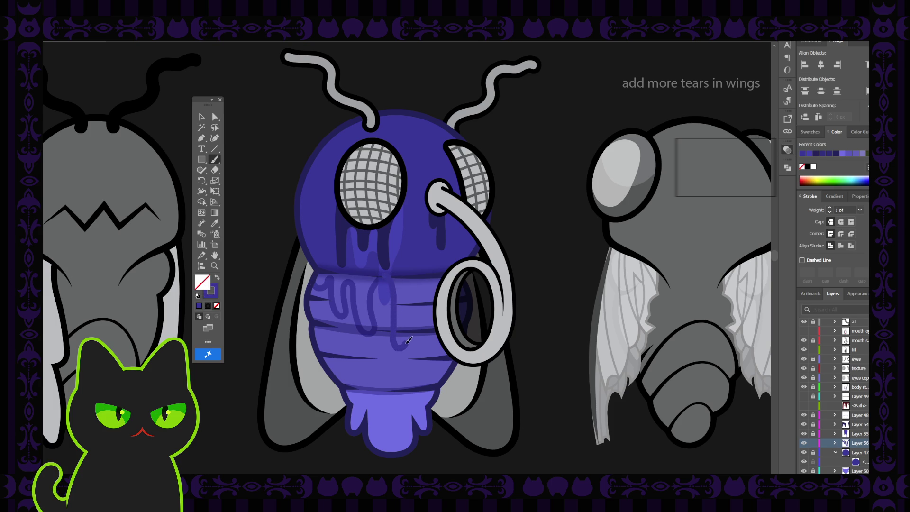
mouse_move(411, 296)
left_mouse_down()
mouse_move(402, 268)
mouse_move(417, 268)
mouse_move(430, 319)
left_mouse_up()
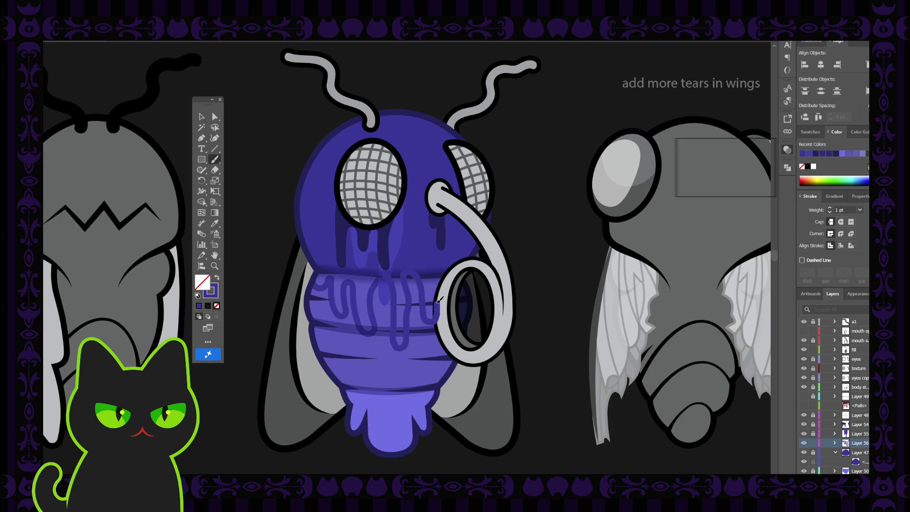
left_click_drag(437, 286, 432, 268)
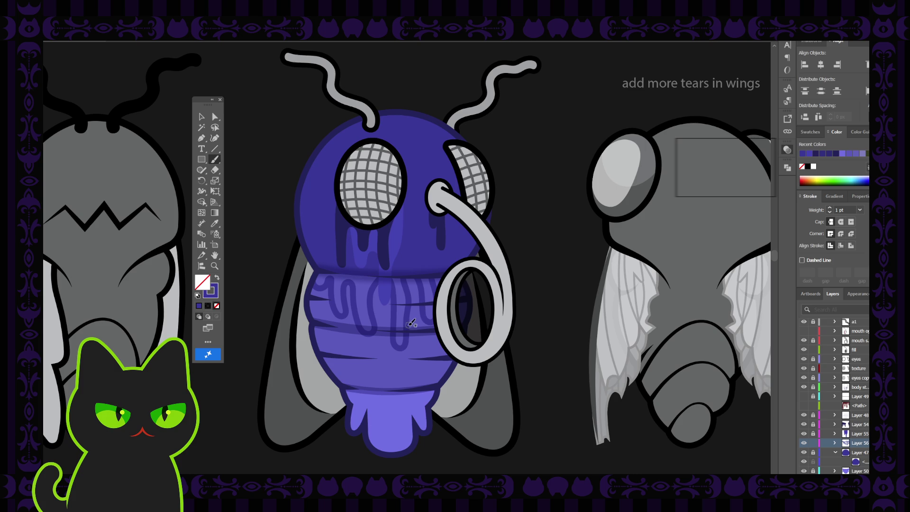
key("ctrl+z")
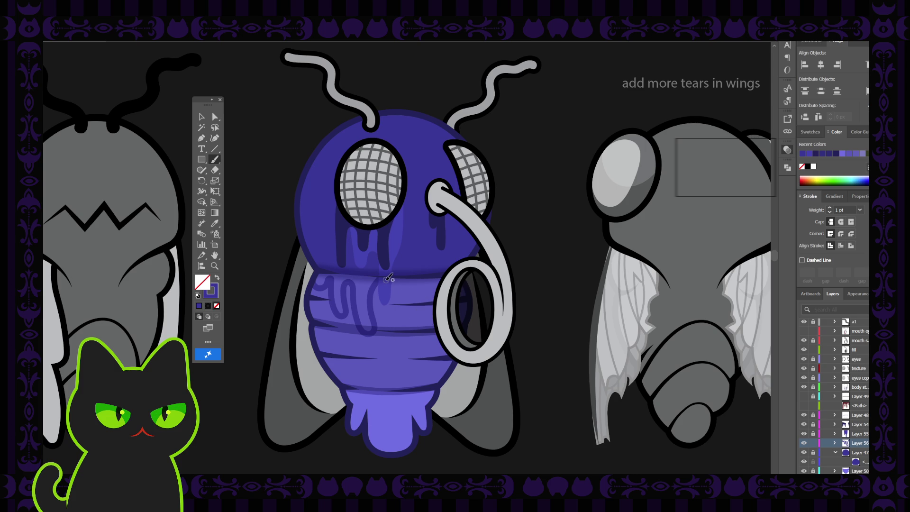
mouse_move(397, 278)
left_mouse_down()
mouse_move(409, 342)
mouse_move(418, 337)
mouse_move(423, 289)
mouse_move(442, 304)
left_mouse_up()
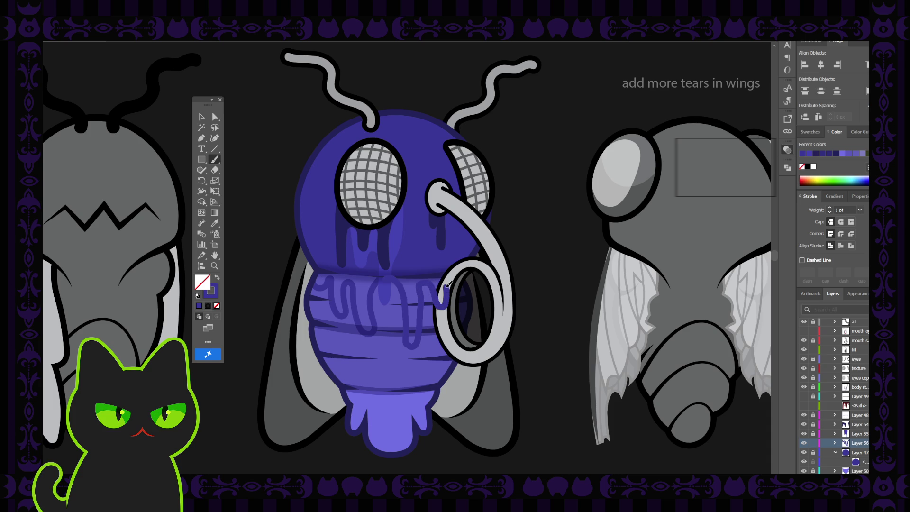
key("ctrl+z")
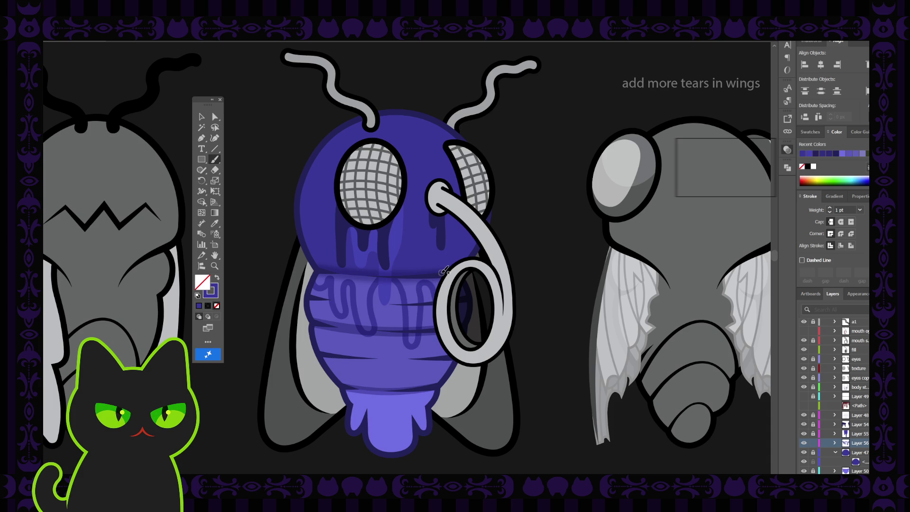
Step: Draw a new drip outline with the Pen tool at the tear's end on the abdomen
left_click(198, 118)
left_click(328, 284)
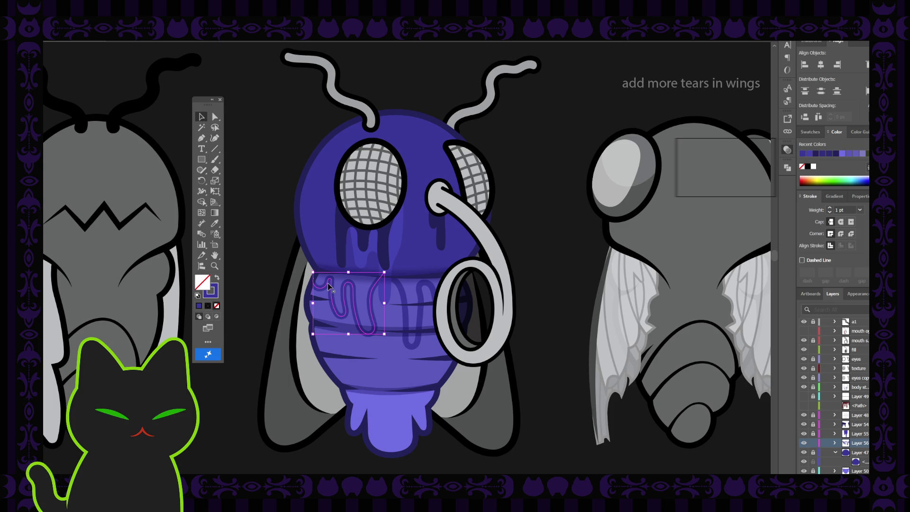
left_click(202, 138)
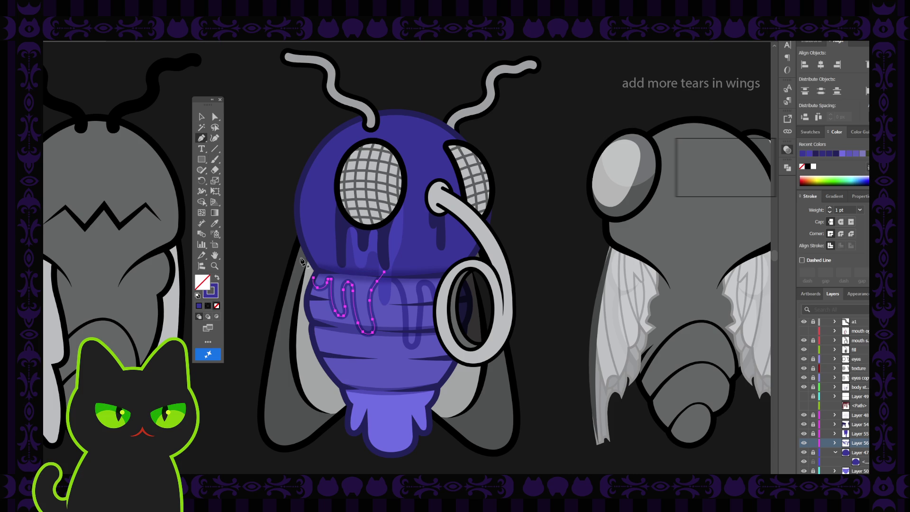
left_click(314, 277)
left_click(321, 261)
left_click(384, 274)
left_click(201, 119)
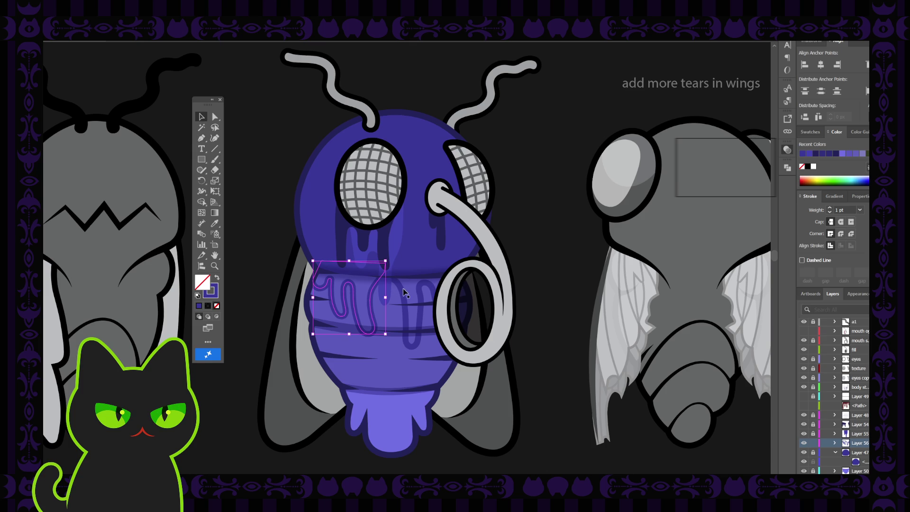
left_click(402, 299)
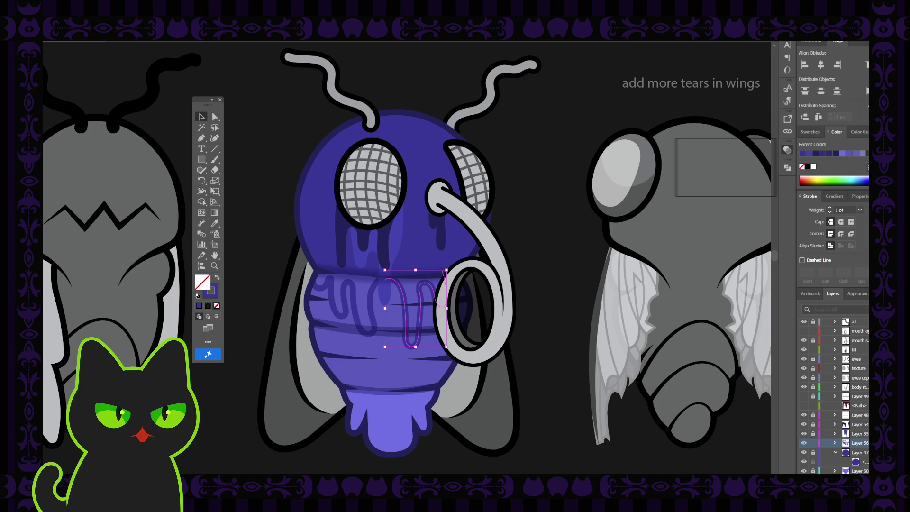
Step: Continue the open tear path from its endpoint and close it at the other end
key("ctrl+shift+a")
key("p")
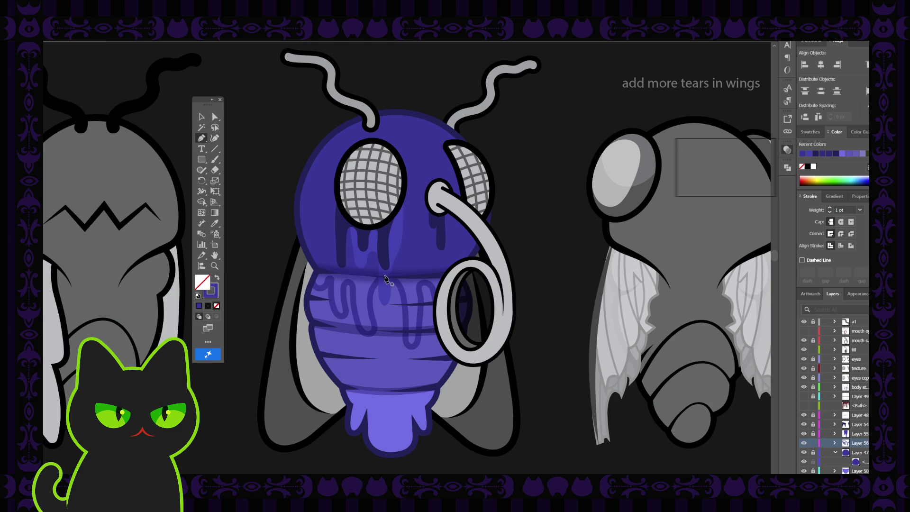
left_click(385, 281)
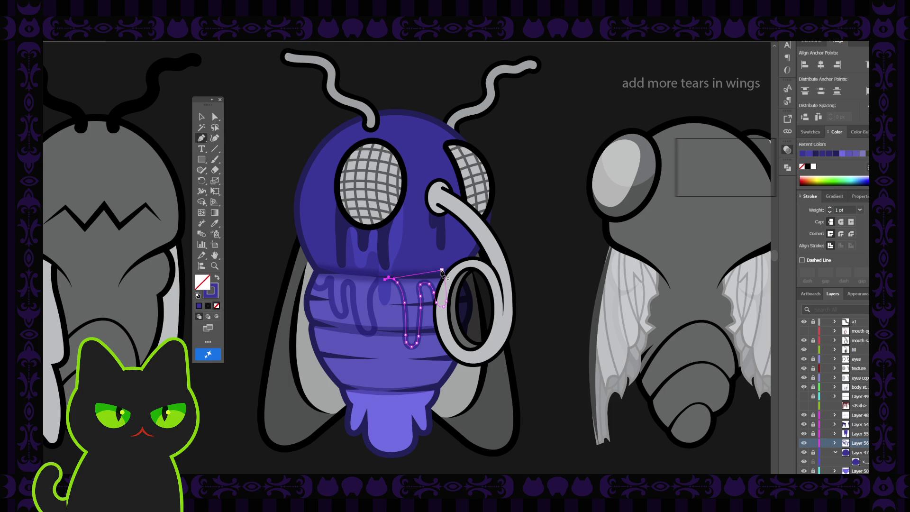
left_click(385, 271)
left_click(441, 272)
left_click(203, 117)
left_click(243, 127)
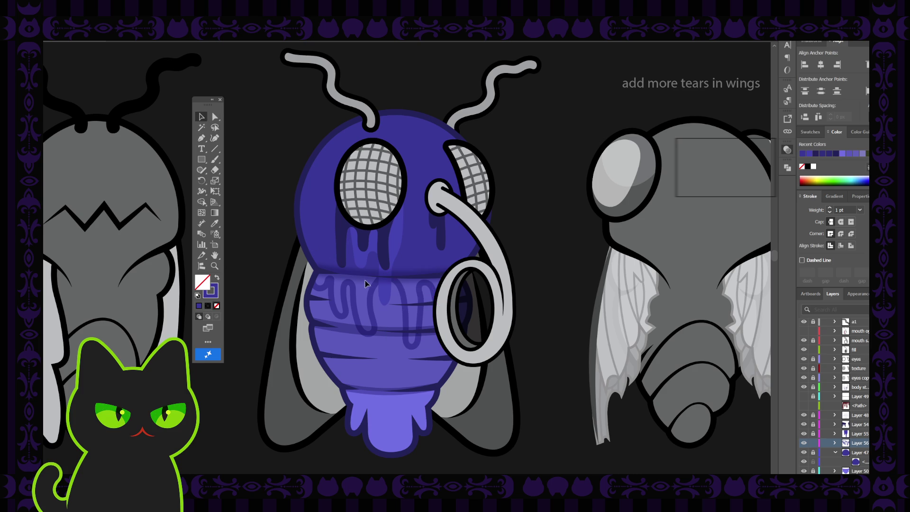
Step: Give the abdomen tear shape a solid blue fill with no outline
left_click(372, 298)
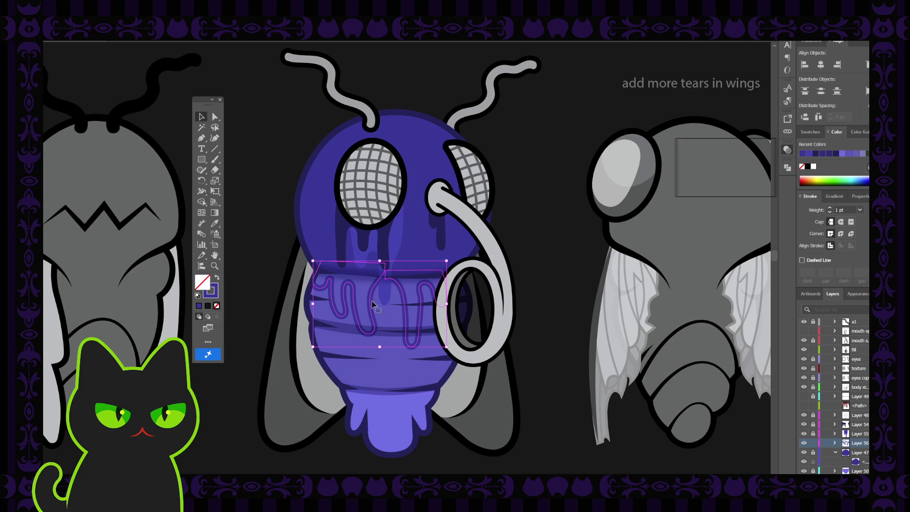
left_click(217, 278)
left_click(246, 251)
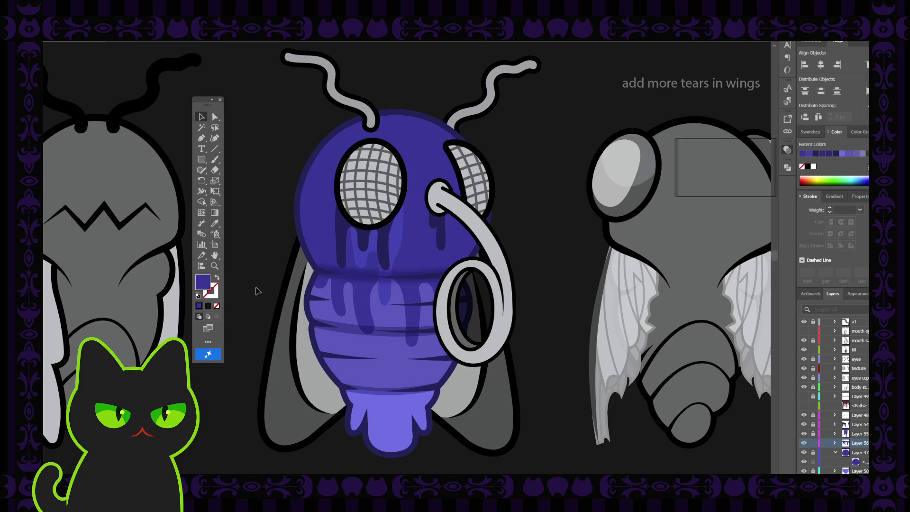
Step: Tilt the tear drips and the right-side abdomen drip slightly by rotating each from its corner handle
left_click(367, 292)
left_click_drag(391, 257, 397, 257)
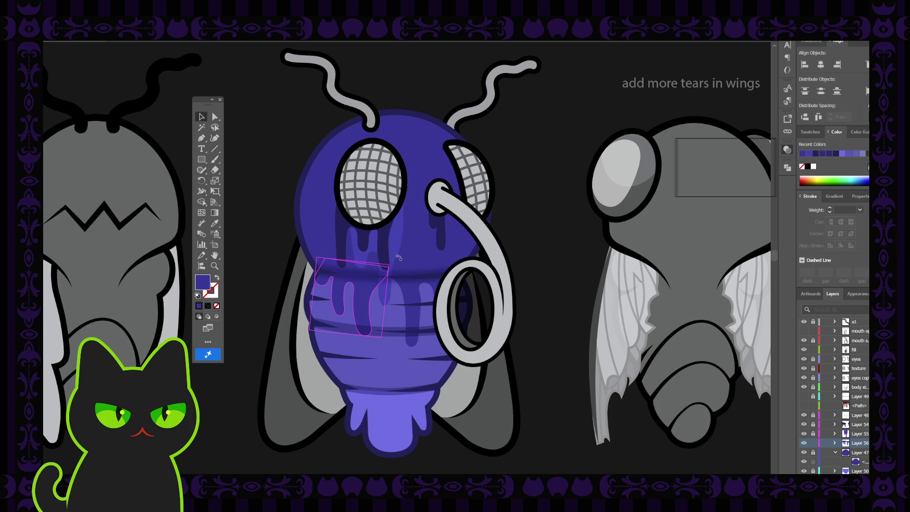
left_click(324, 293)
left_click(376, 310)
left_click_drag(392, 262, 396, 265)
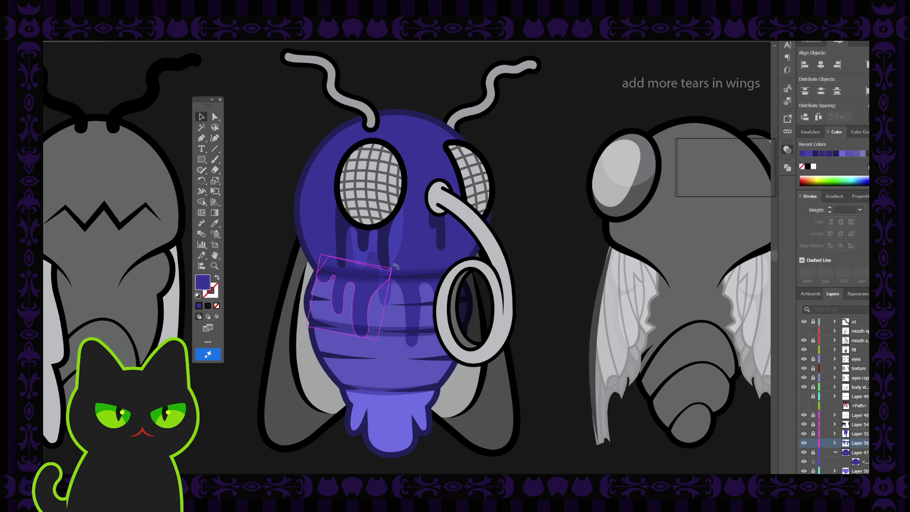
left_click(291, 254)
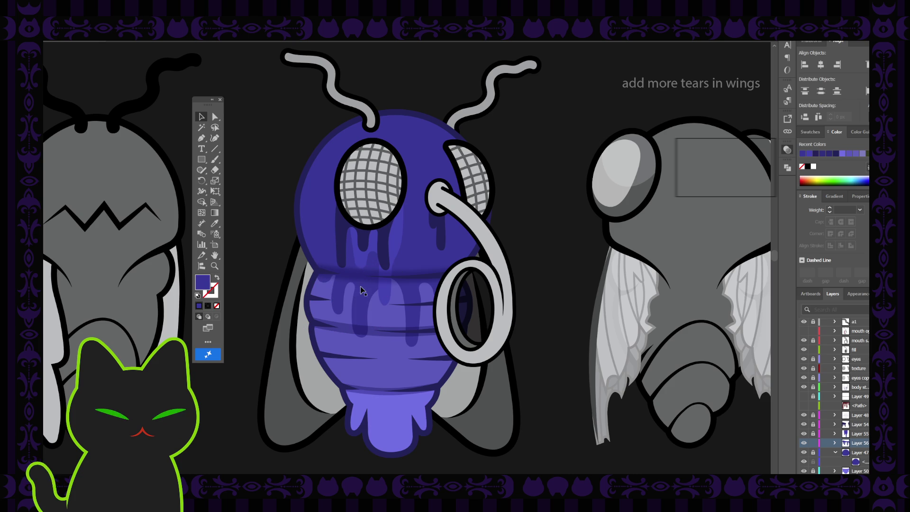
left_click(421, 286)
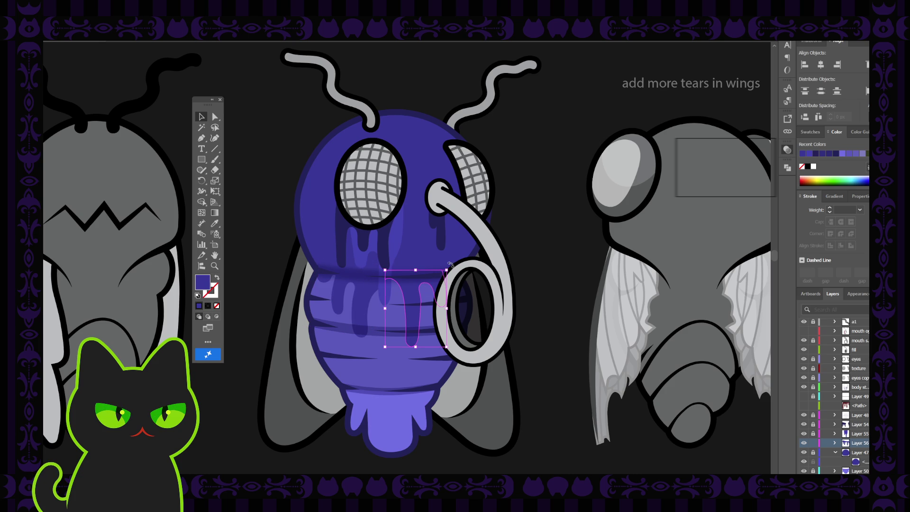
left_click_drag(450, 267, 451, 268)
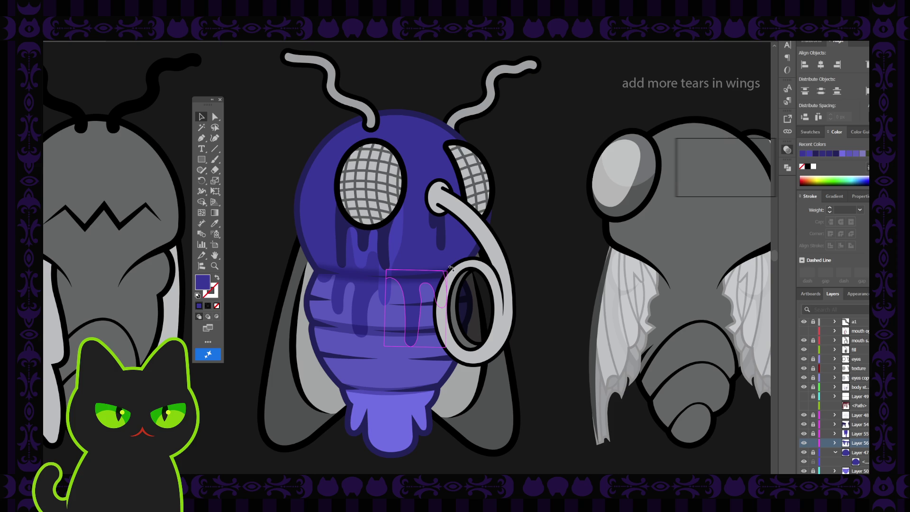
left_click(269, 245)
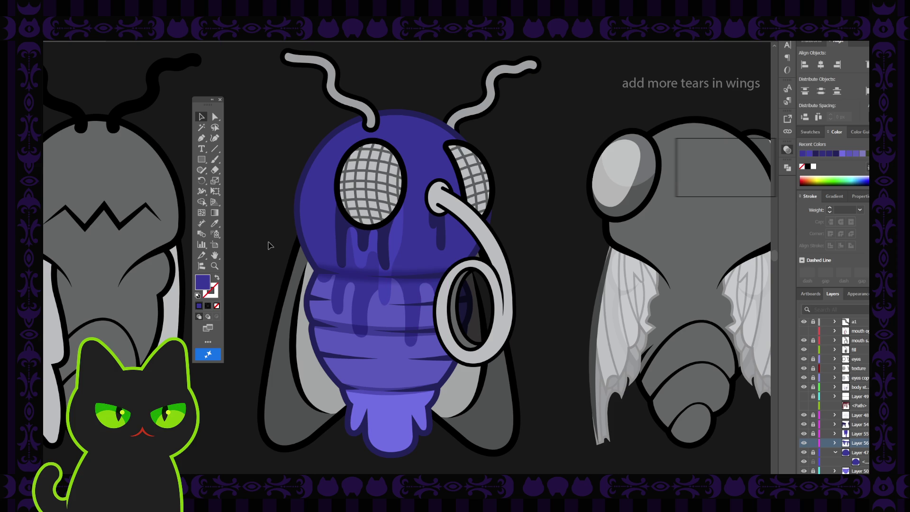
scroll(269, 245, "down", 3)
scroll(269, 245, "up", 3)
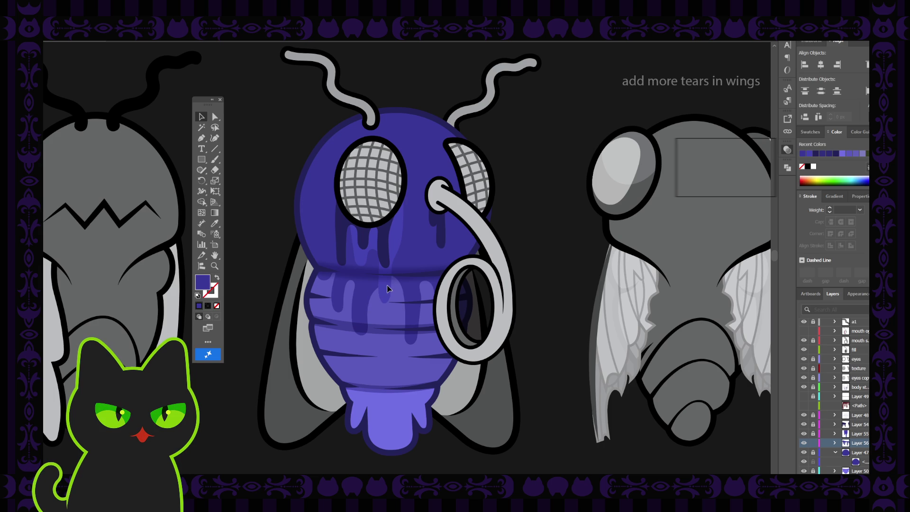
Step: Switch to the Paintbrush and toggle fill and stroke, ending with blue as the stroke colour
key("b")
key("shift+x")
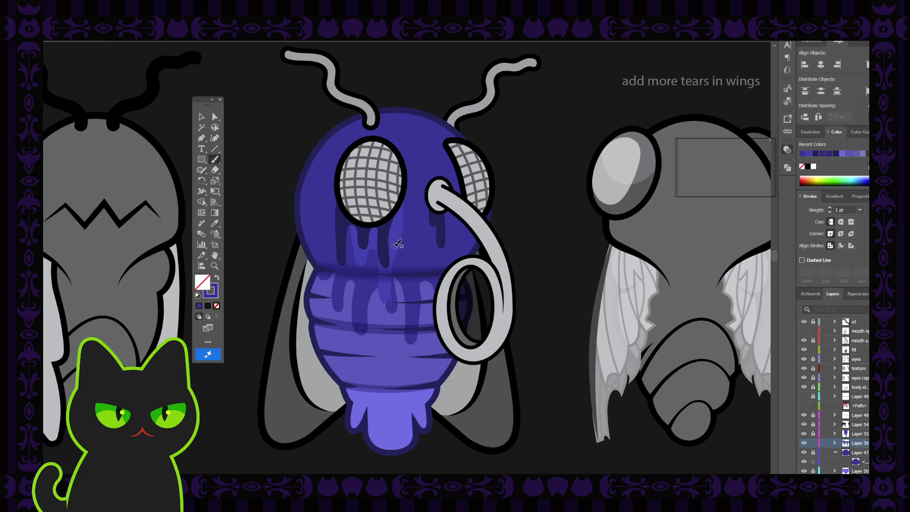
key("shift+x")
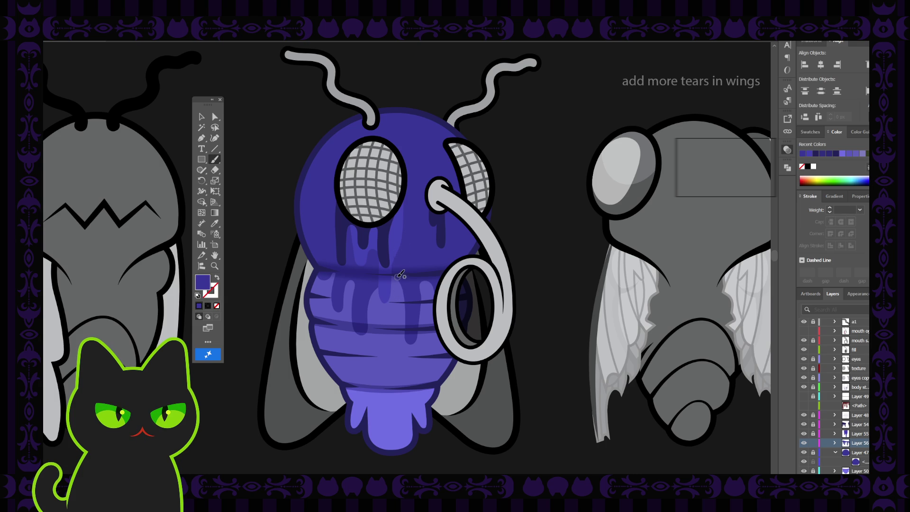
key("shift+x")
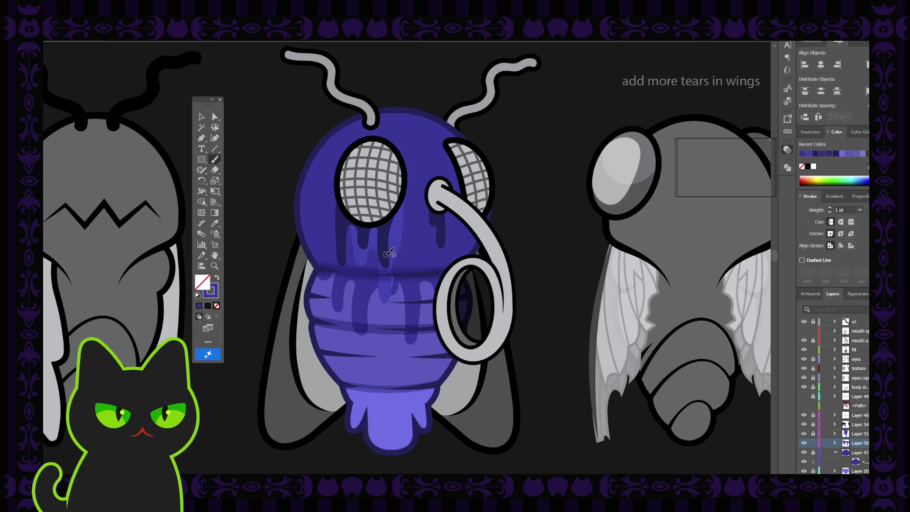
key("shift+x")
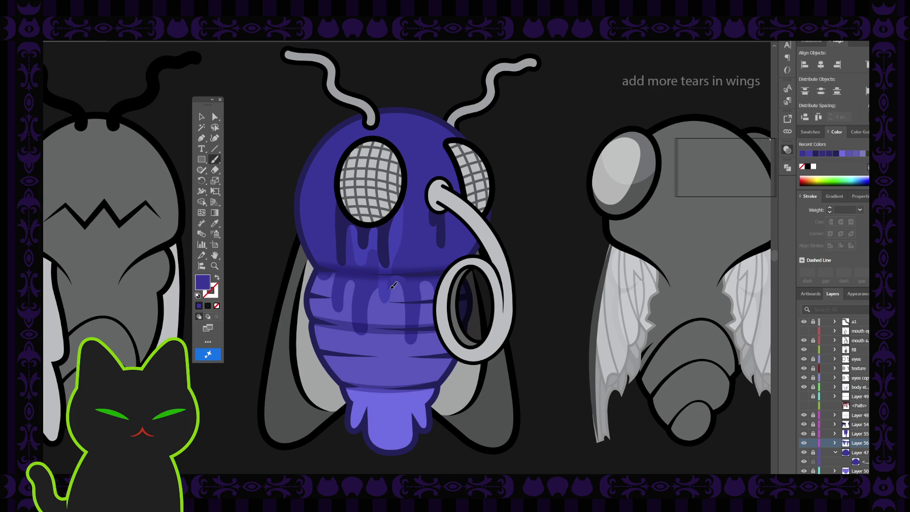
key("shift+x")
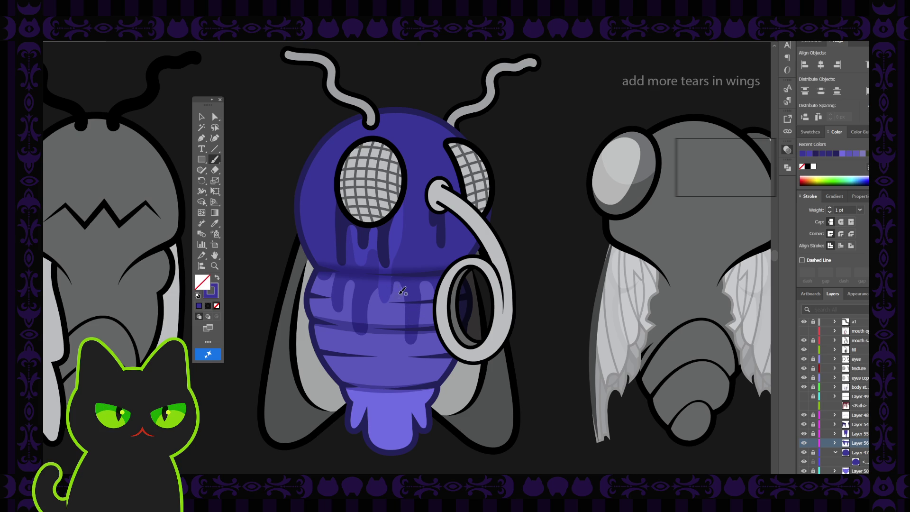
key("shift+x")
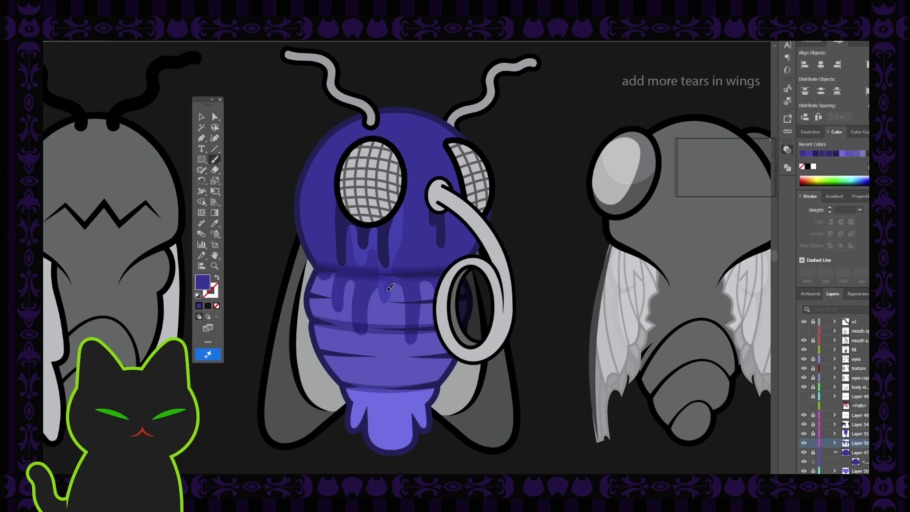
key("shift+x")
key("shift+x")
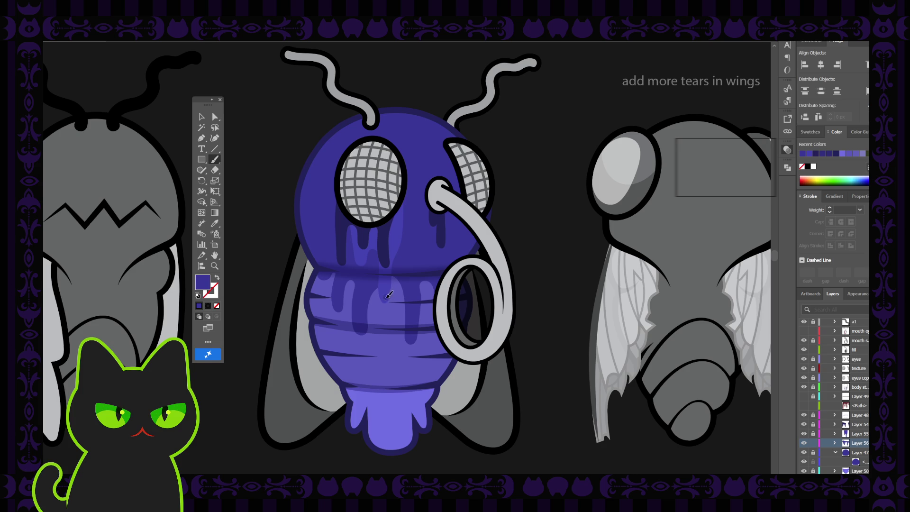
key("shift+x")
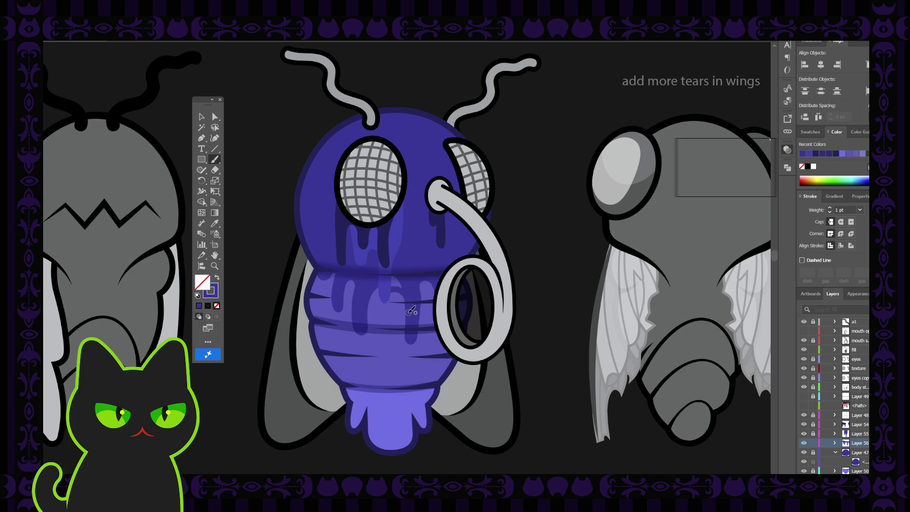
key("shift+x")
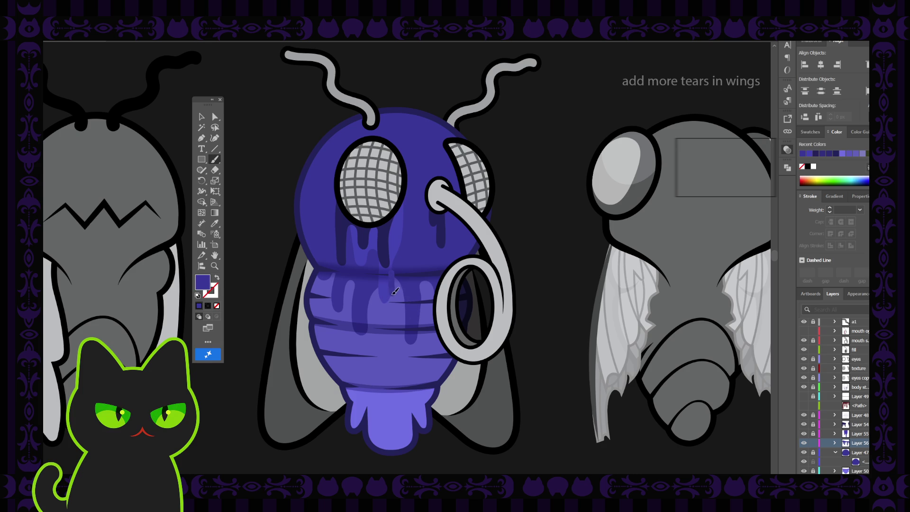
key("shift+x")
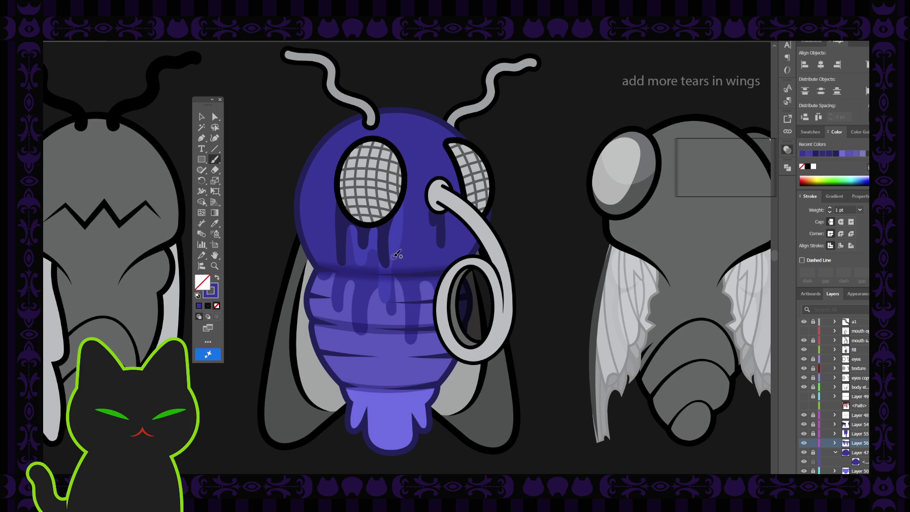
key("shift+x")
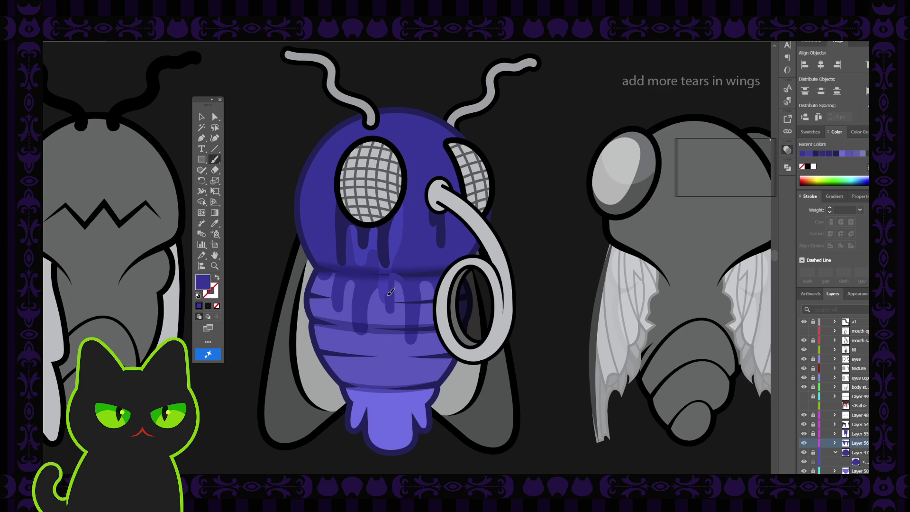
key("shift+x")
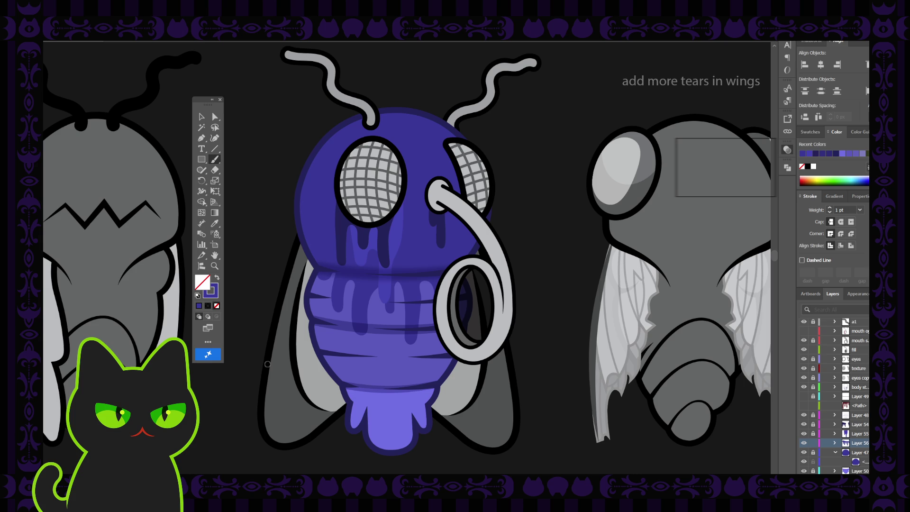
scroll(268, 364, "down", 5)
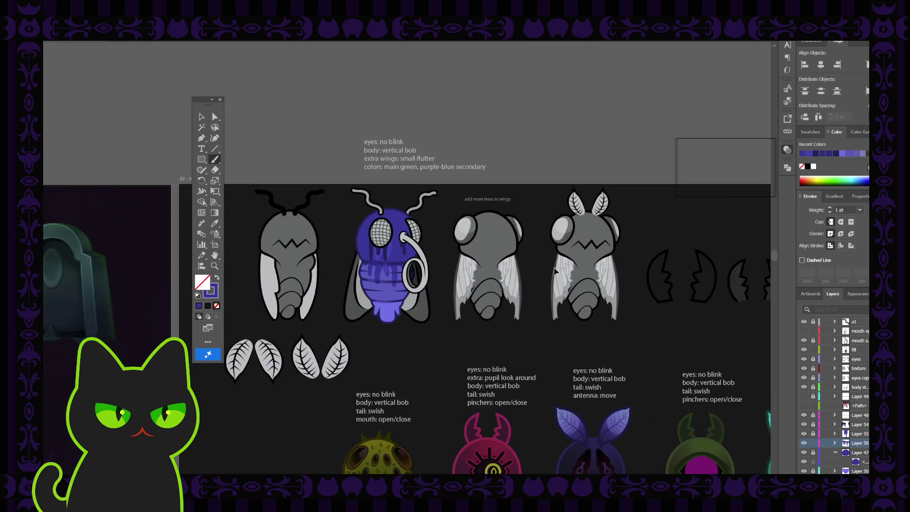
Step: Unlock Layer 55 and finalize the purple drip path under the left eye, then zoom out
scroll(557, 266, "up", 8)
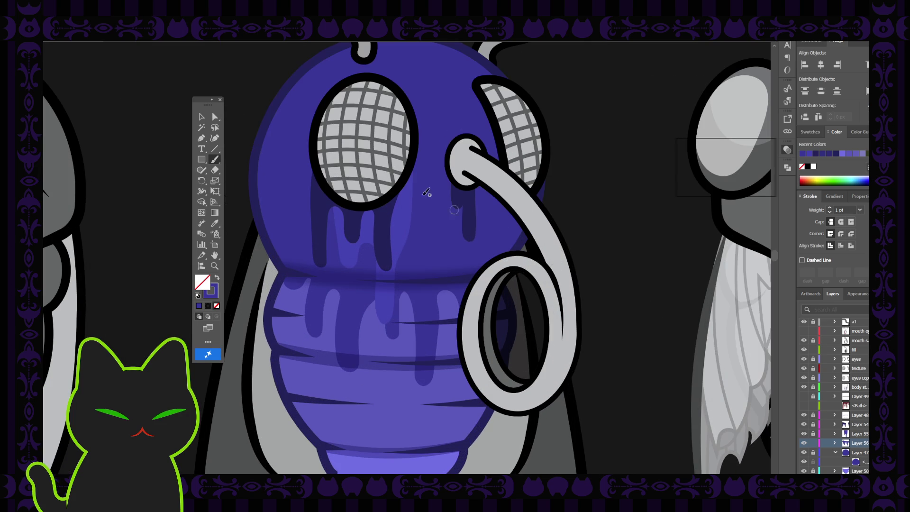
left_click(201, 117)
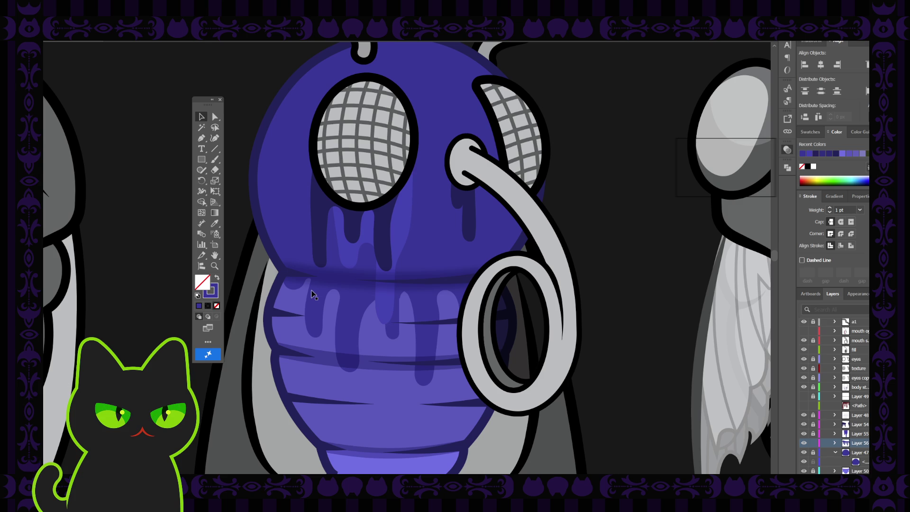
left_click(813, 433)
left_click(356, 268)
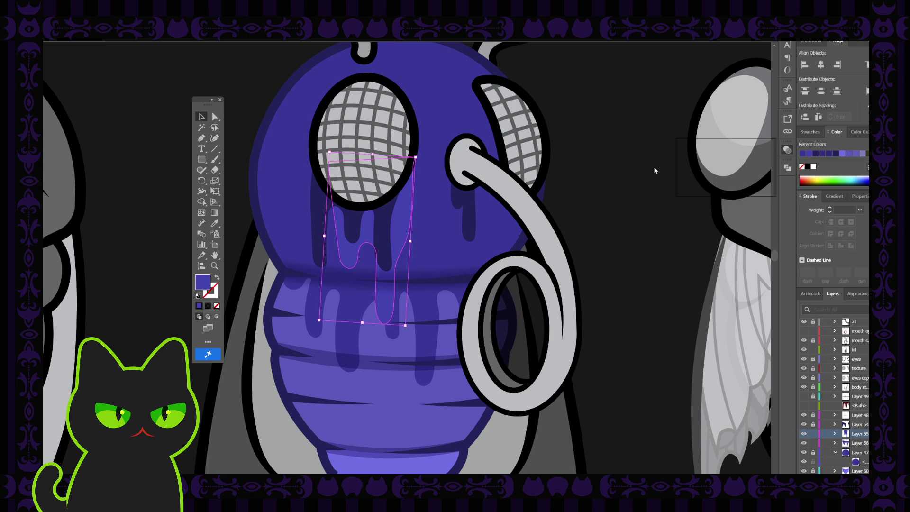
left_click(662, 150)
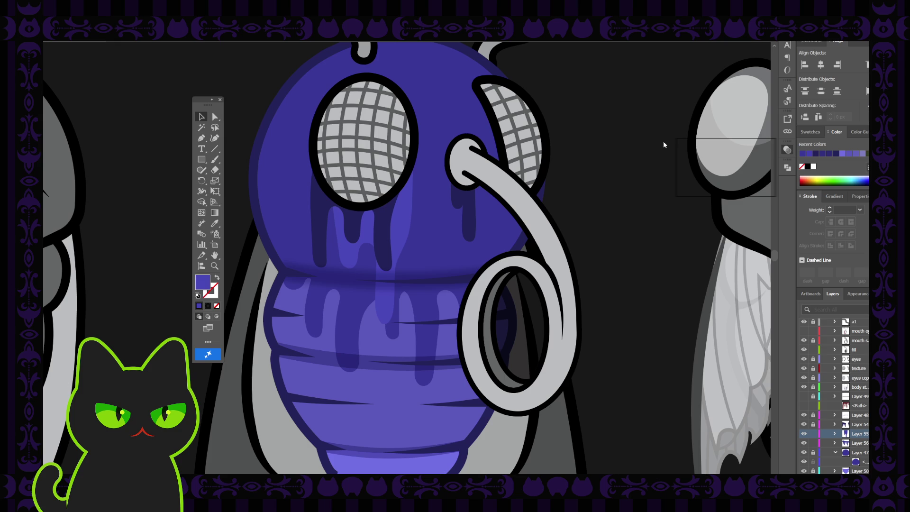
key("ctrl+z")
left_click(657, 156)
left_click(393, 216)
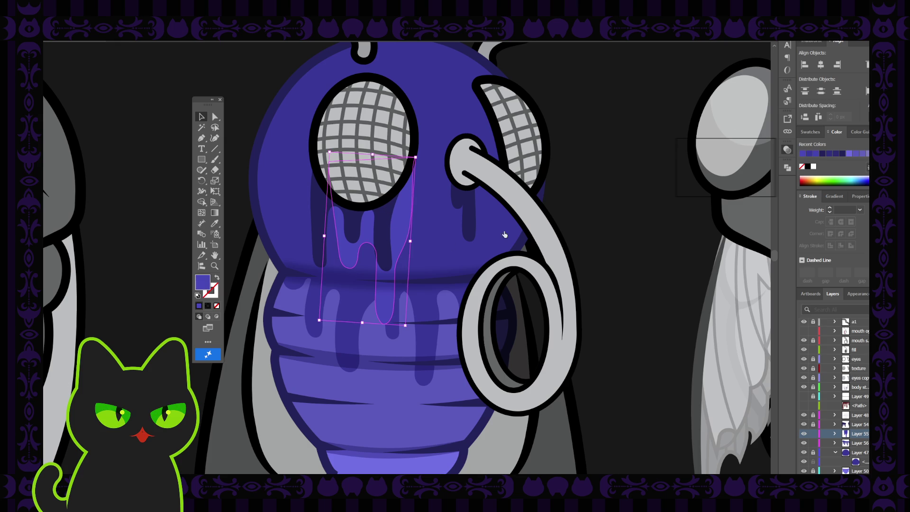
left_click(666, 147)
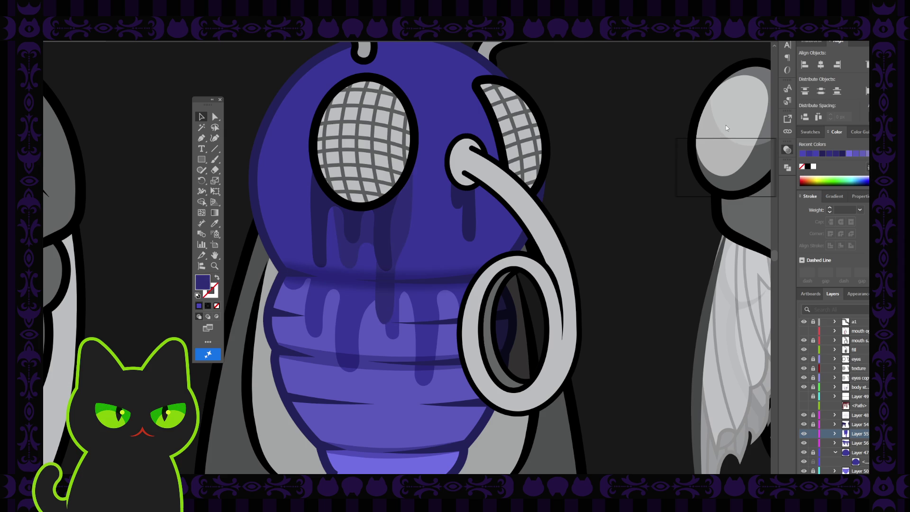
key("ctrl+z")
left_click(626, 174)
key("ctrl+minus")
key("ctrl+minus")
key("ctrl+minus")
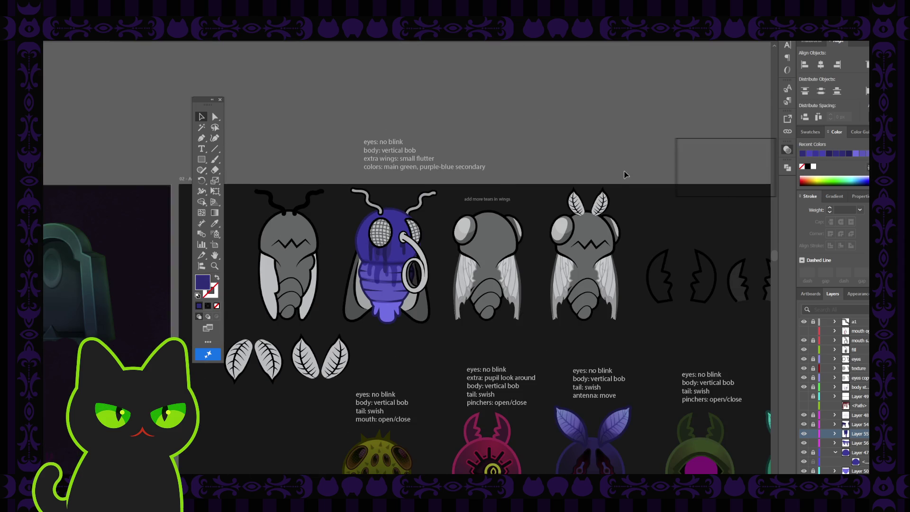
key("ctrl+plus")
key("ctrl+plus")
key("ctrl+plus")
key("ctrl+plus")
key("ctrl+minus")
key("ctrl+minus")
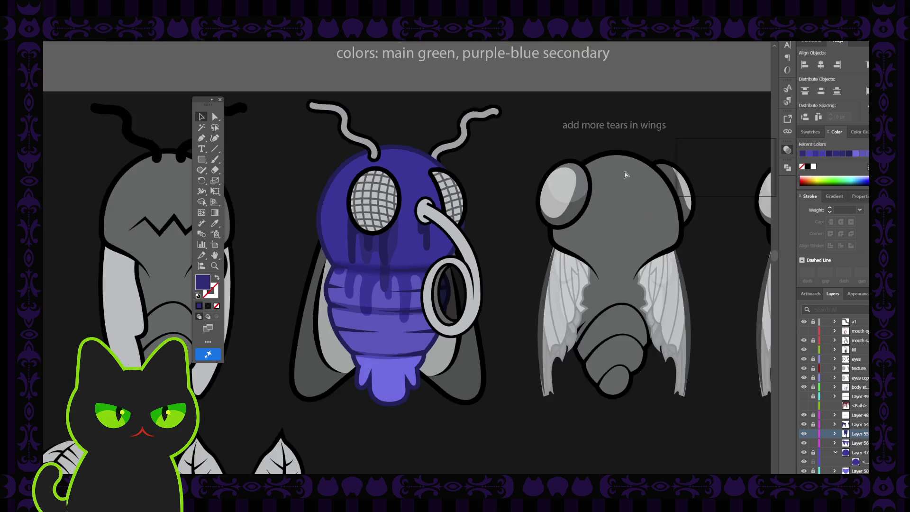
key("ctrl+minus")
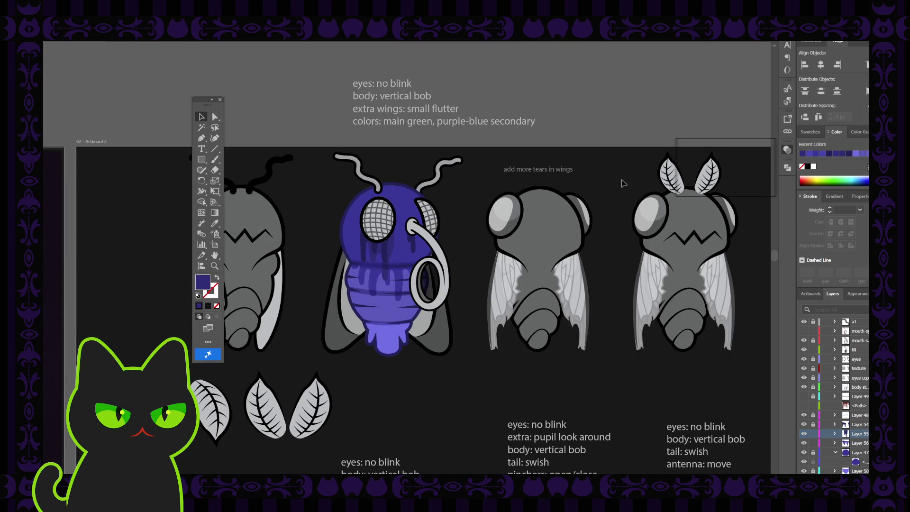
left_click(392, 247)
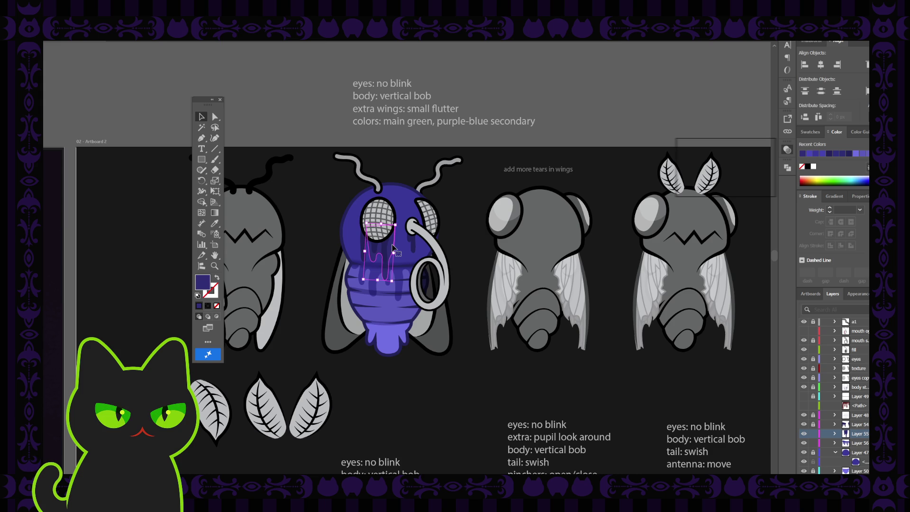
key("ctrl+equal")
key("ctrl+equal")
key("ctrl+equal")
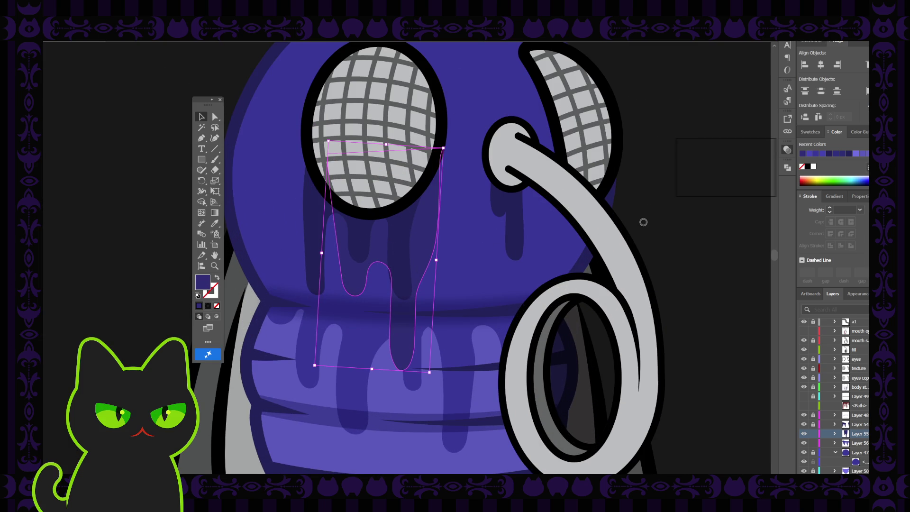
left_click(666, 177)
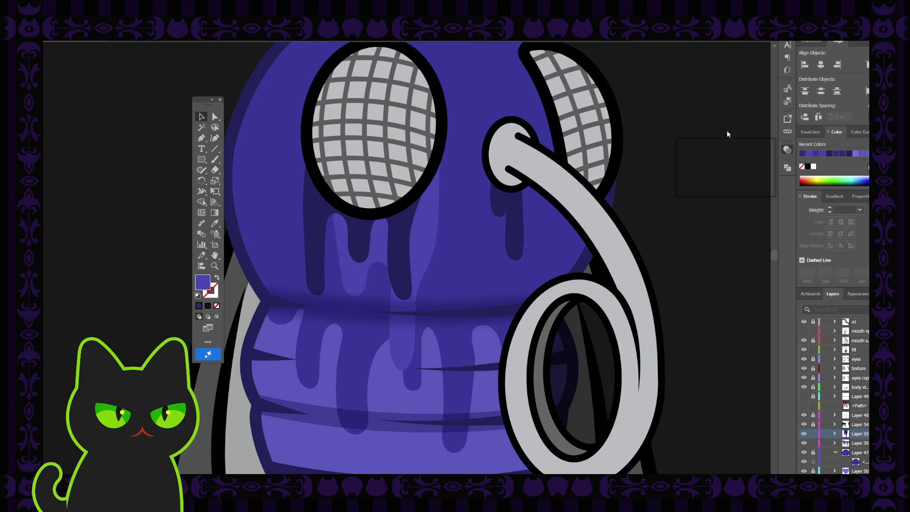
key("ctrl+z")
left_click(655, 153)
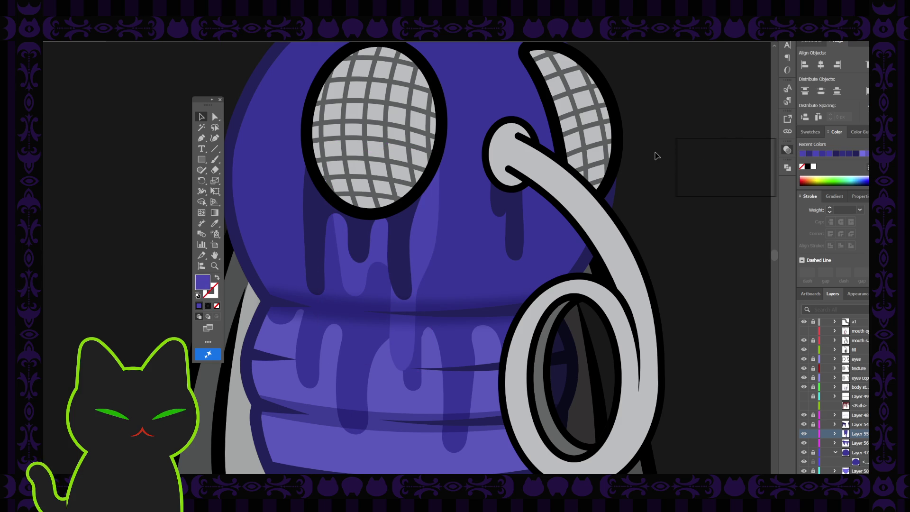
key("ctrl+minus")
key("ctrl+minus")
key("ctrl+minus")
key("ctrl+minus")
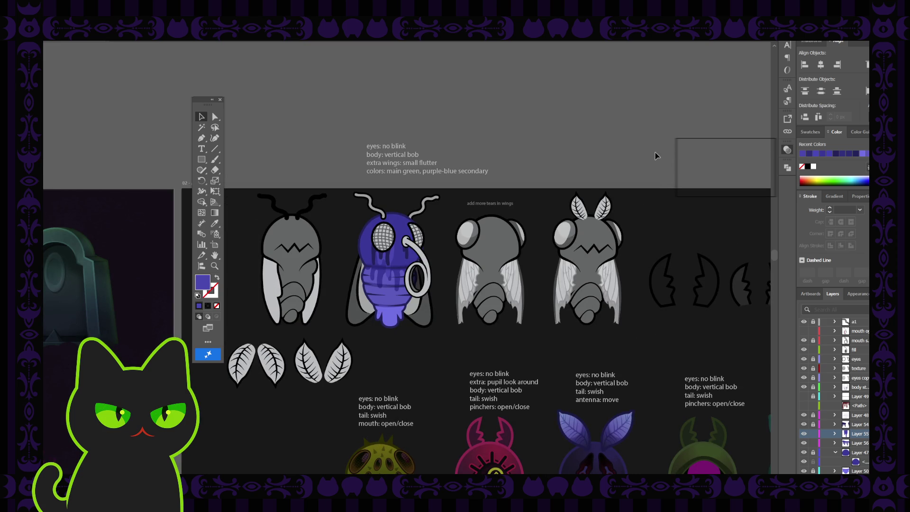
Step: Eyedropper the head's dark navy fill onto the drip below the fly's left eye
key("ctrl+plus")
key("ctrl+plus")
key("ctrl+plus")
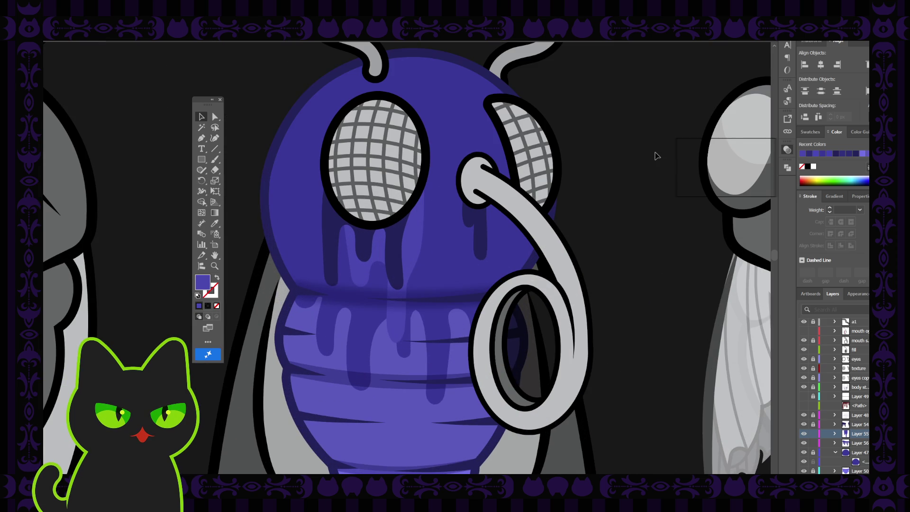
left_click(417, 240)
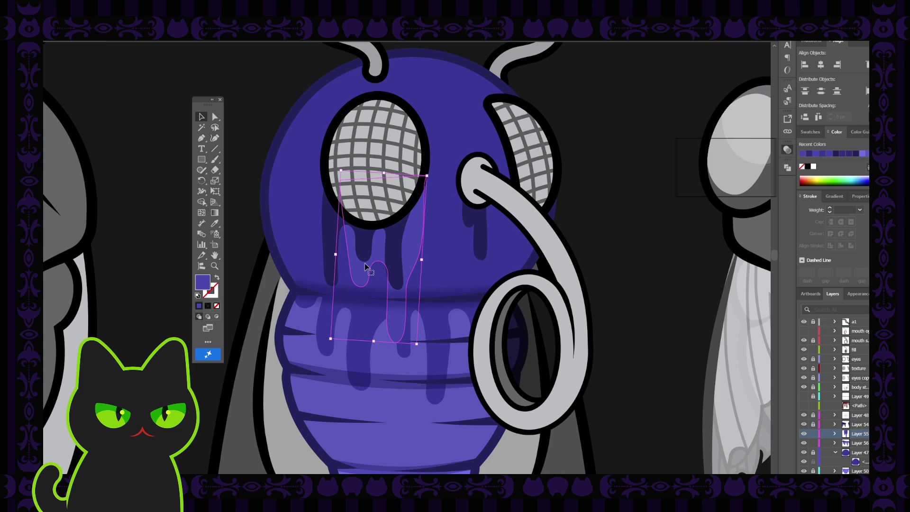
key("i")
left_click(294, 266)
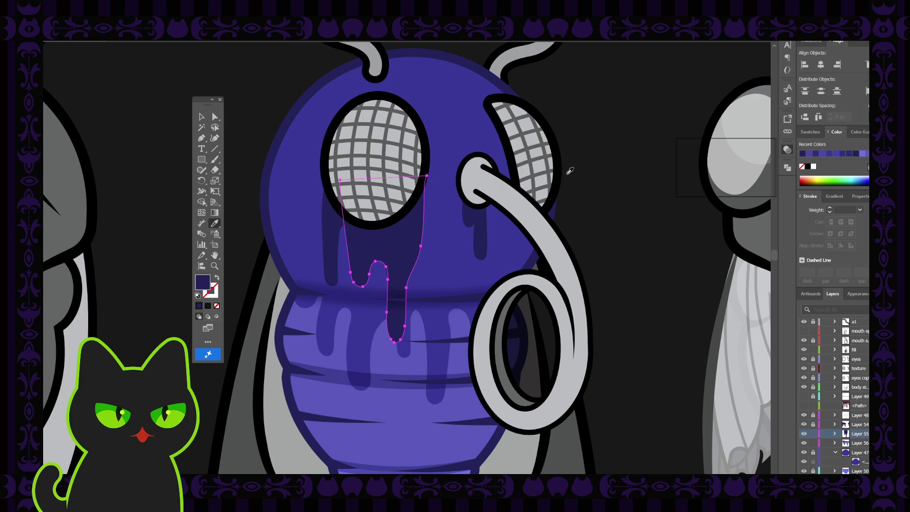
key("v")
left_click(239, 113)
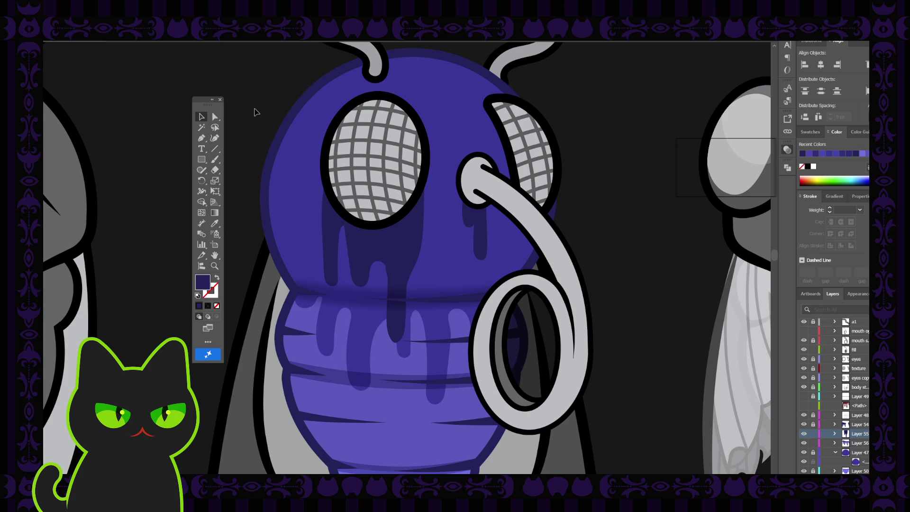
key("ctrl+minus")
key("ctrl+minus")
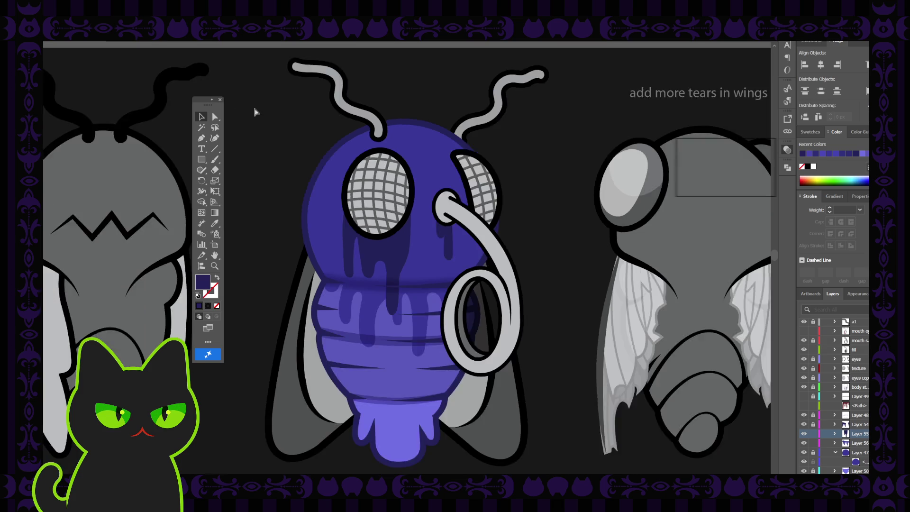
Step: Compare the lighter and dark blue colours on the left-eye drip with undo/redo, keeping dark blue
key("ctrl+minus")
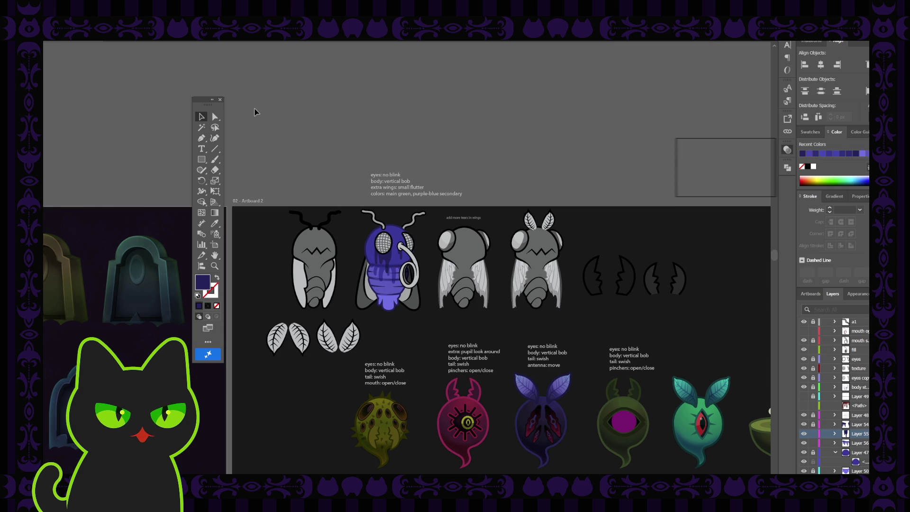
key("ctrl+plus")
key("ctrl+plus")
key("ctrl+plus")
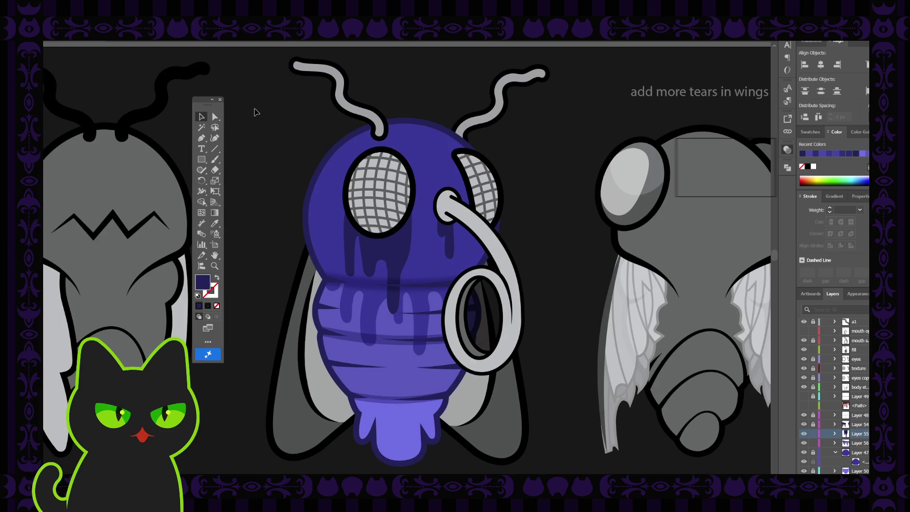
left_click(400, 253)
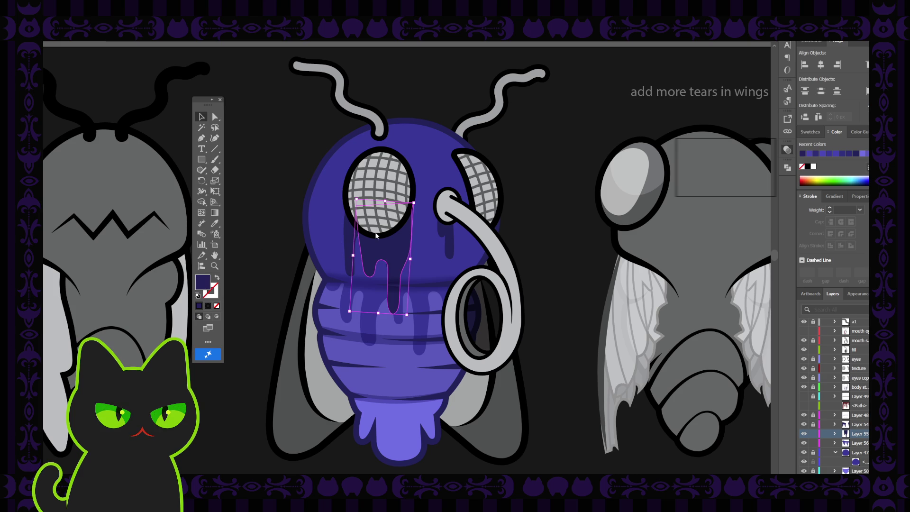
left_click(670, 189)
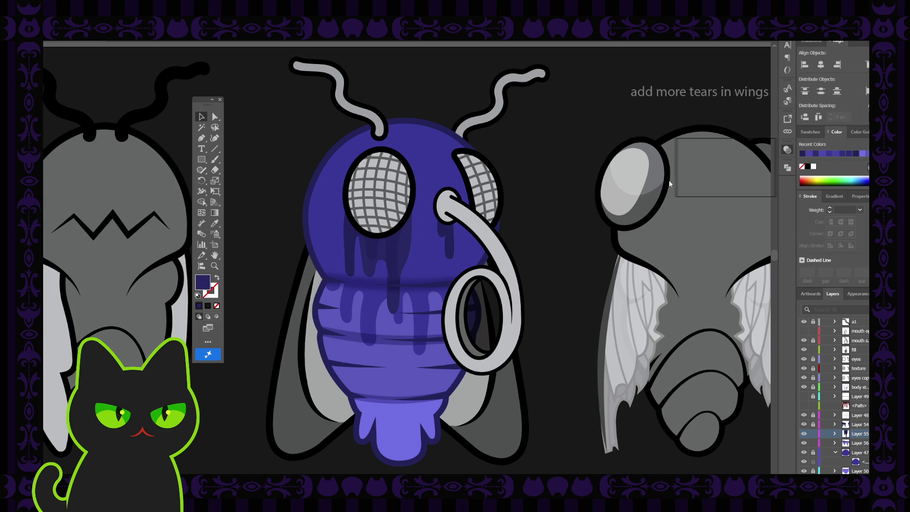
key("ctrl+z")
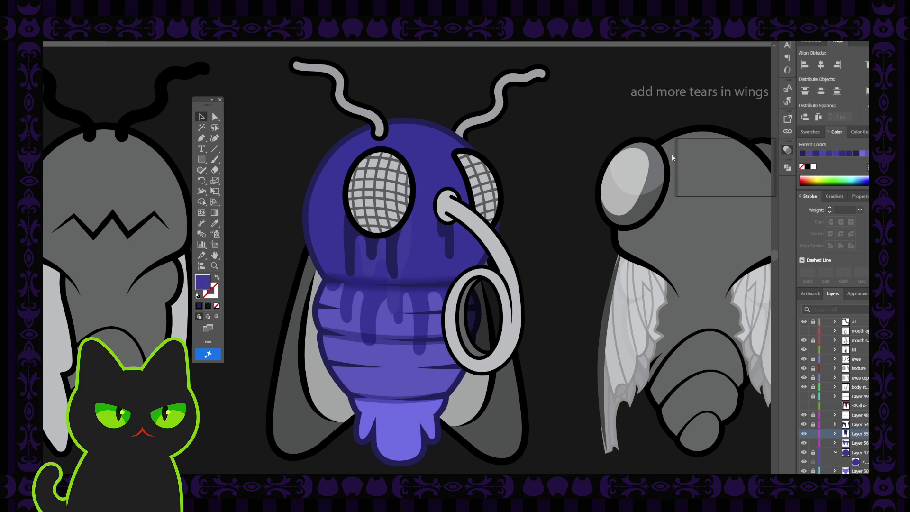
key("ctrl+z")
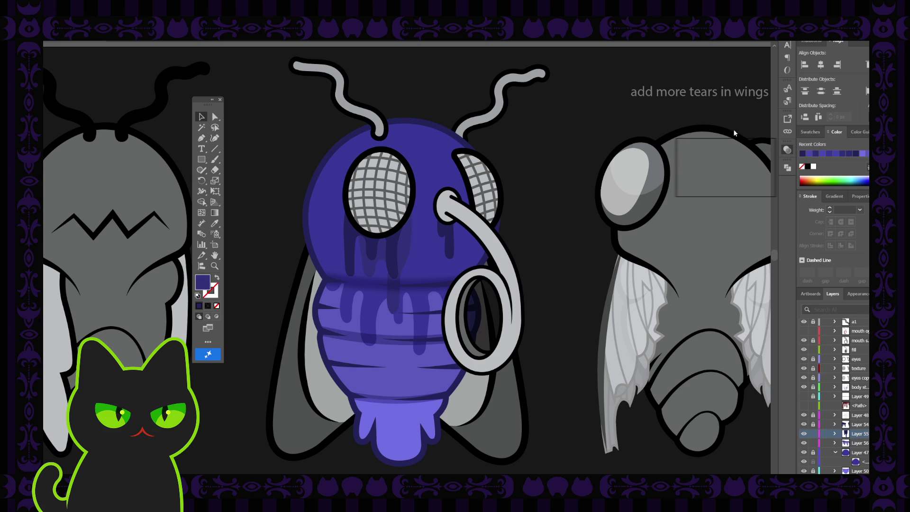
key("ctrl+z")
key("ctrl+shift+z")
key("ctrl+minus")
key("ctrl+minus")
key("ctrl+minus")
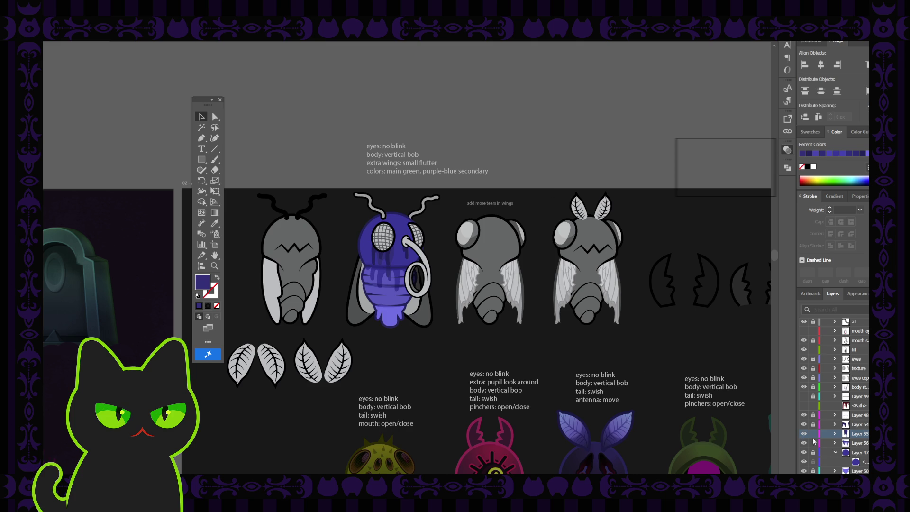
Step: Eyedropper the darker drip blue onto the long drip on the fly's body
left_click(397, 255)
key("ctrl+equal")
key("ctrl+equal")
key("ctrl+equal")
key("i")
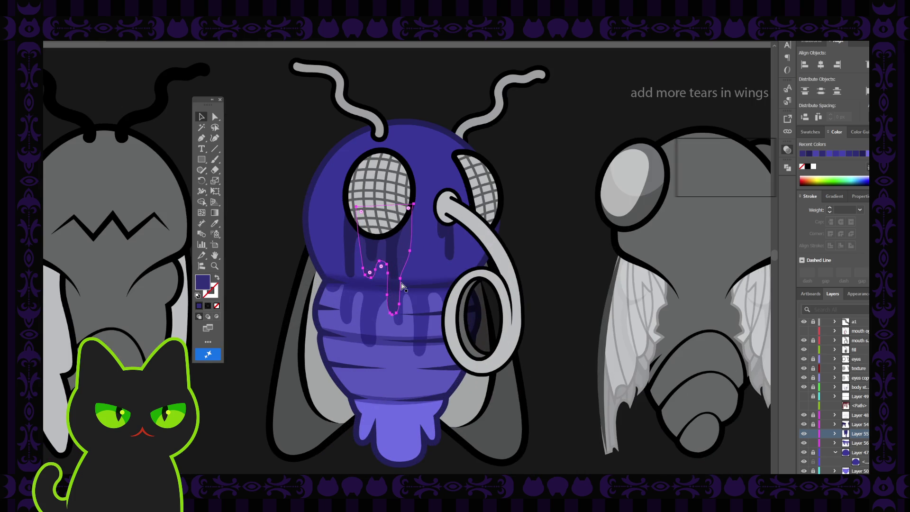
left_click(345, 257)
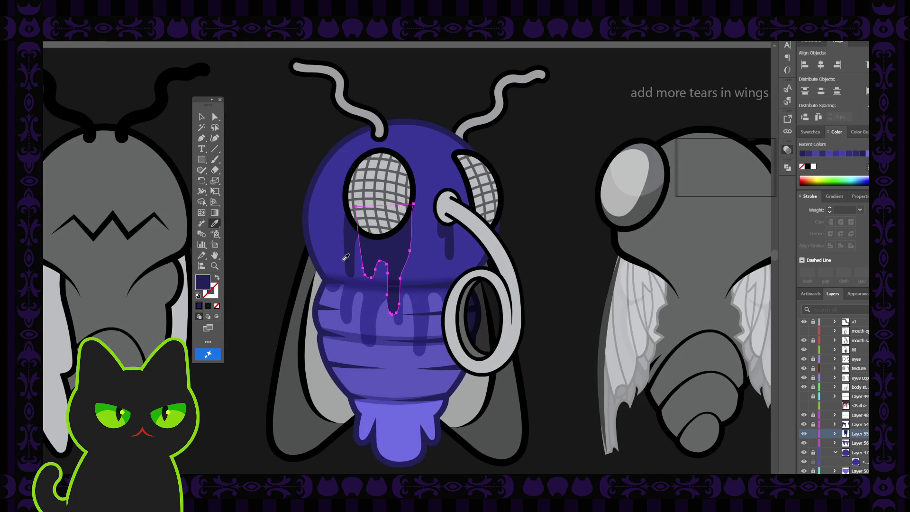
key("v")
left_click(267, 147)
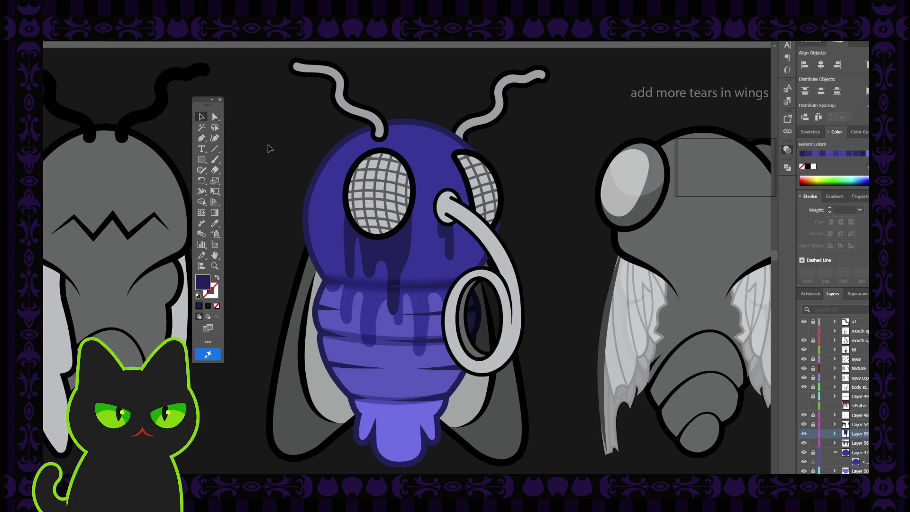
key("ctrl+minus")
key("ctrl+minus")
key("ctrl+minus")
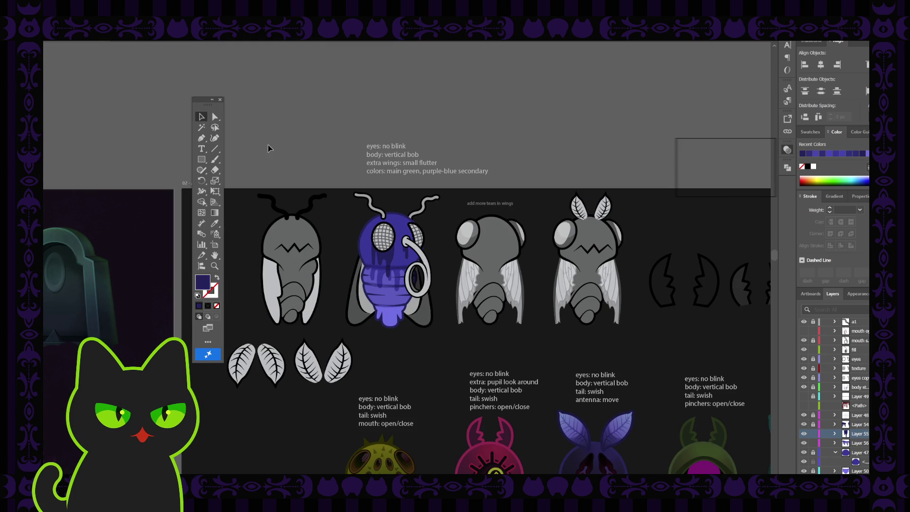
key("ctrl+minus")
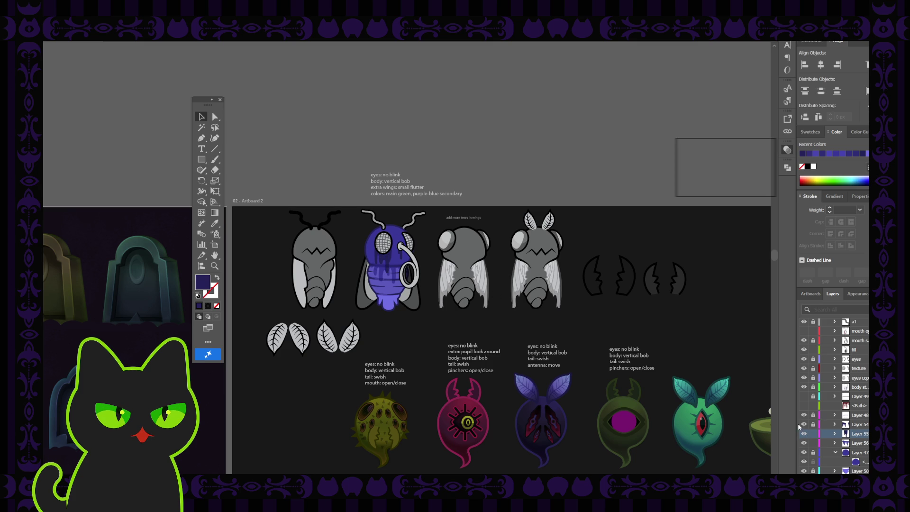
Step: Reselect the long dark drip on the fly's body to check it
left_click(390, 262)
scroll(391, 262, "up", 5)
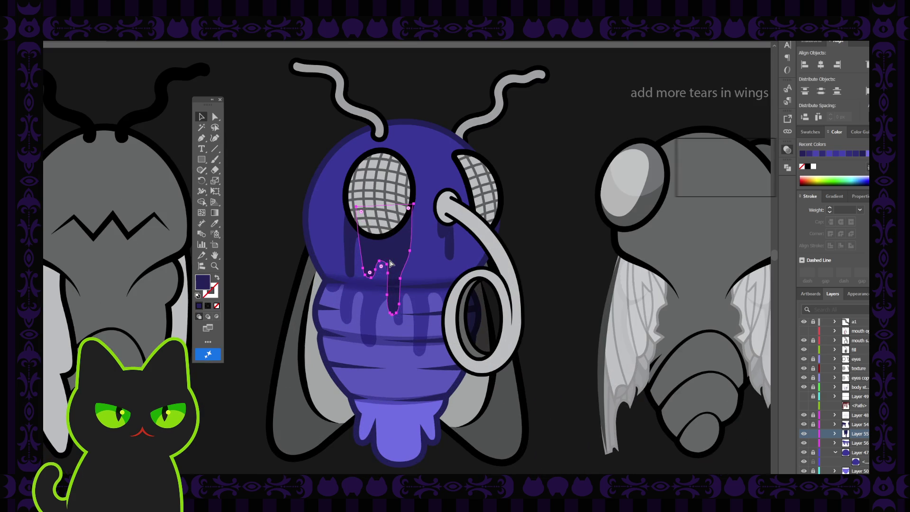
left_click(273, 220)
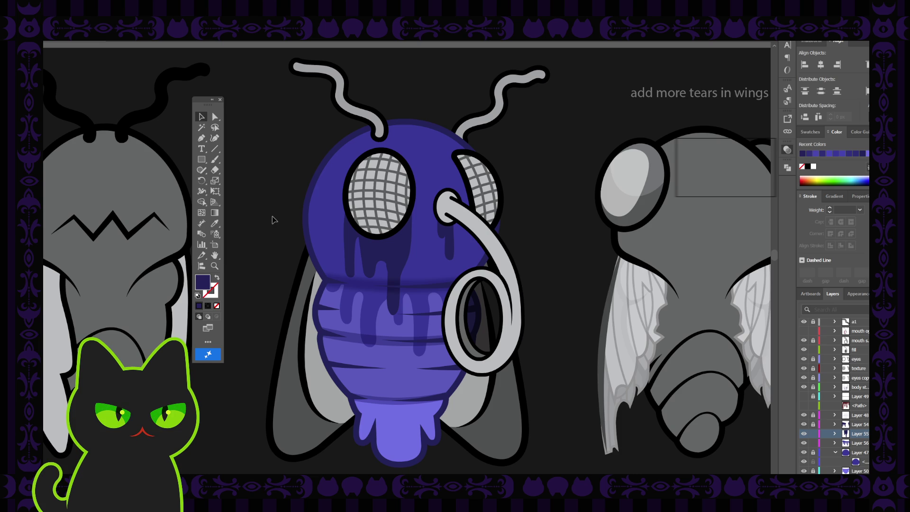
left_click(399, 245)
Step: Click through the drip shapes under the left eye to identify the separate pieces
left_click(374, 251)
left_click(349, 232)
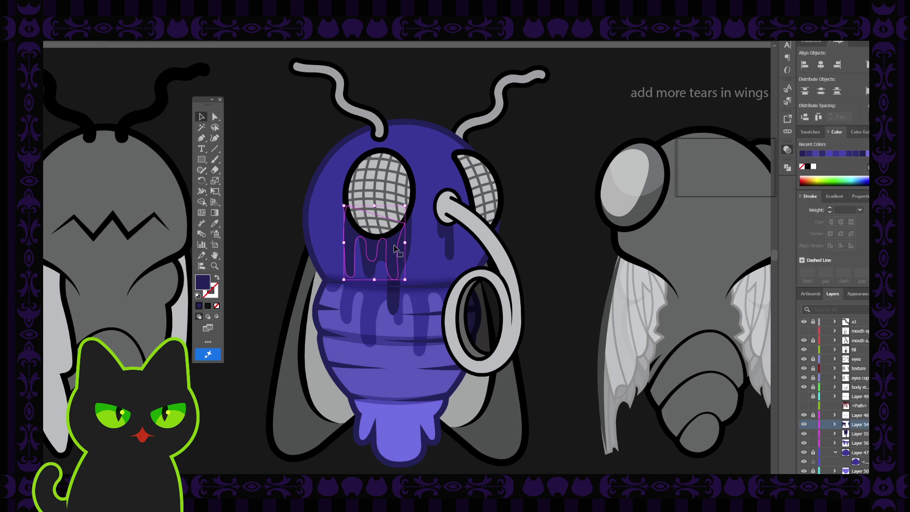
left_click(290, 183)
left_click(399, 261)
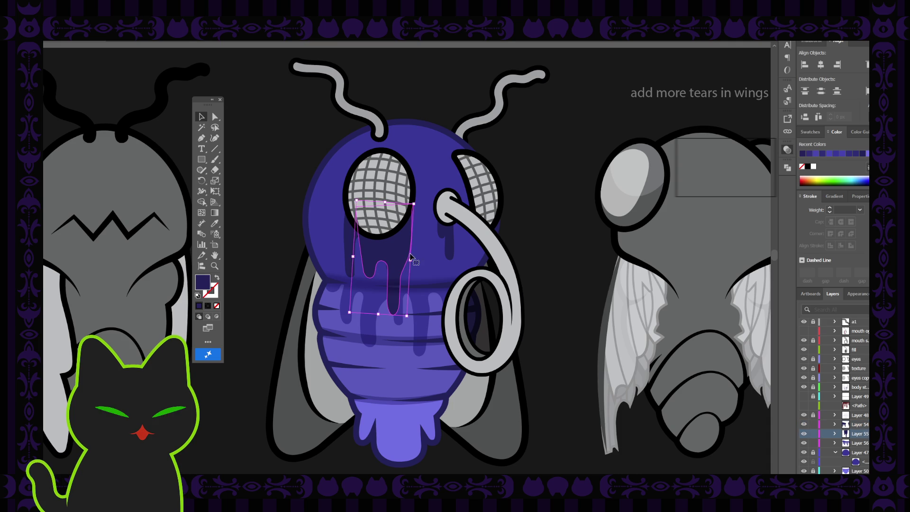
left_click(398, 251)
left_click(403, 252)
key("ctrl+shift+a")
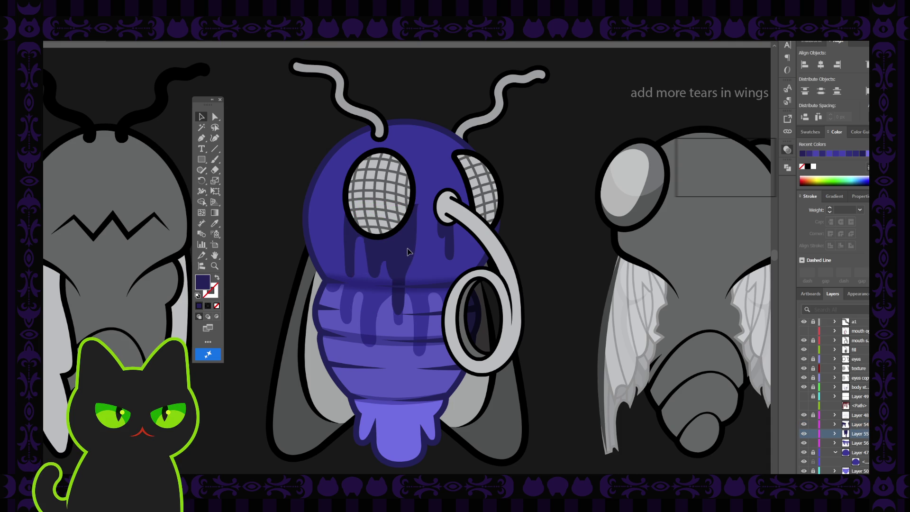
left_click(401, 251)
left_click(403, 251)
left_click(301, 218)
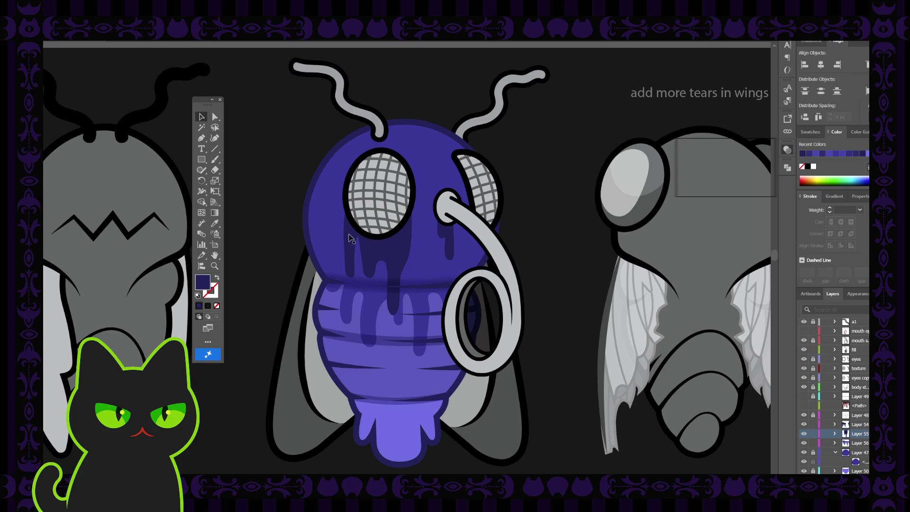
Step: Select both drips under the left eye and merge them into one shape with Ctrl+8
left_click(370, 250)
left_click(403, 249)
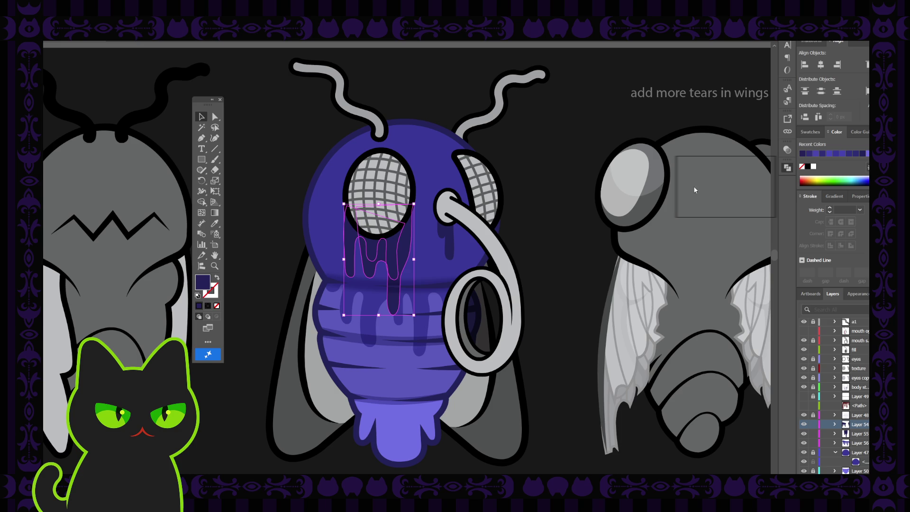
key("ctrl+8")
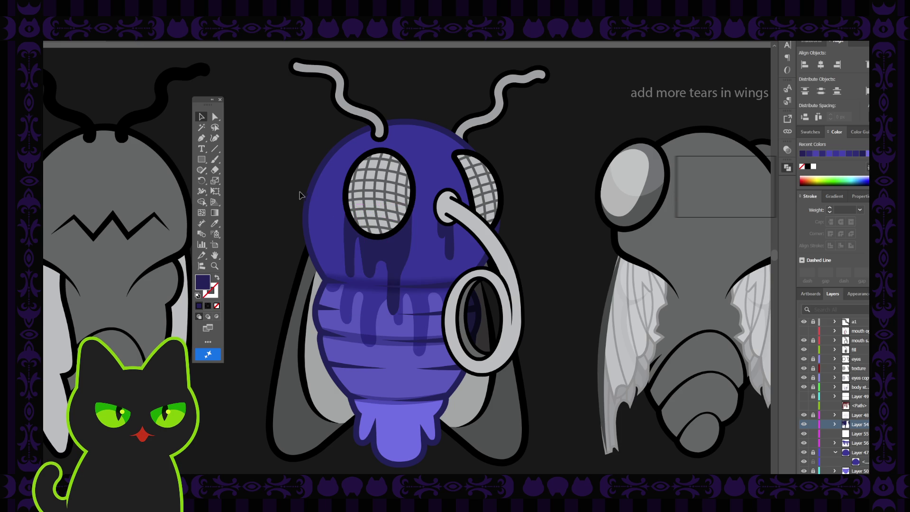
left_click(379, 249)
key("ctrl+plus")
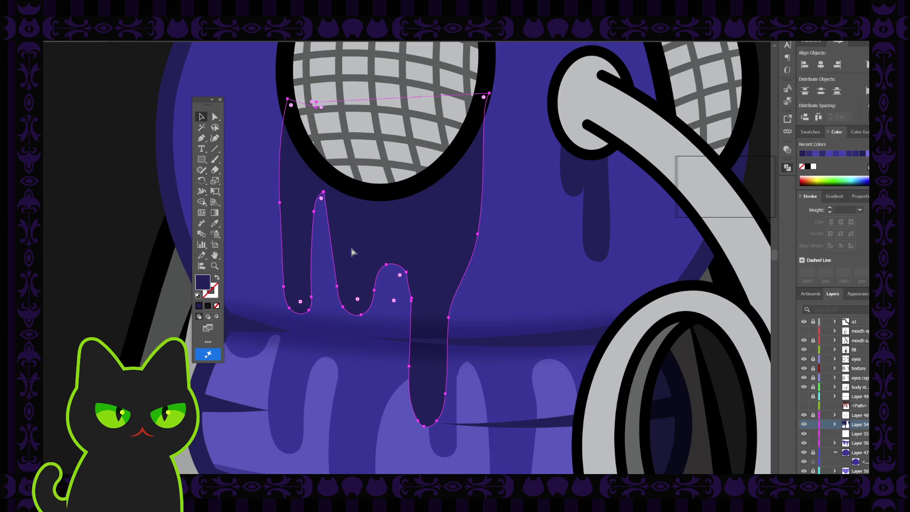
Step: Copy the drip's bump segment in front and join it to smooth the bump's top
key("a")
left_click(406, 273)
key("ctrl+c")
key("ctrl+f")
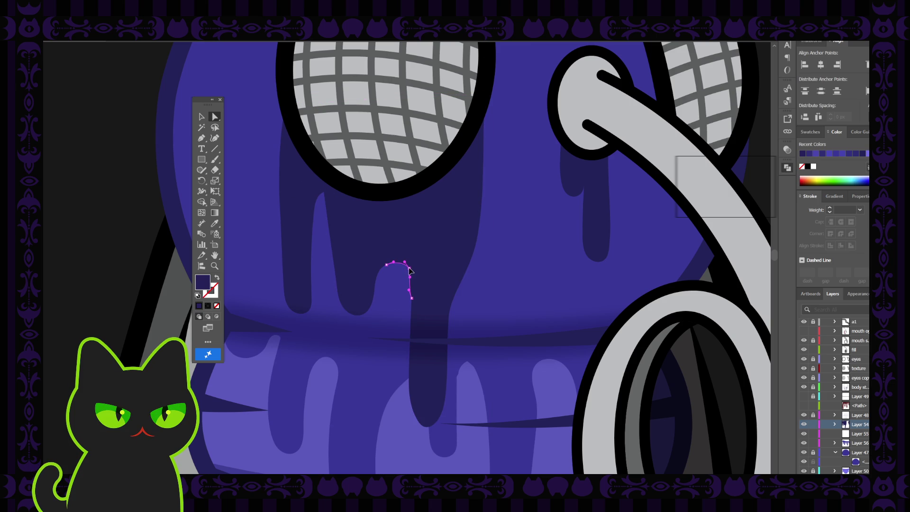
left_click(409, 272)
key("ctrl+j")
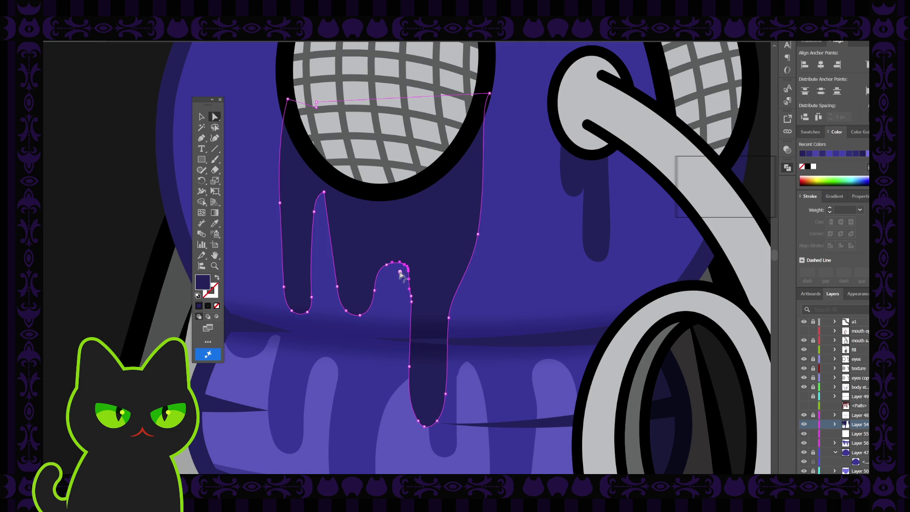
left_click(392, 295)
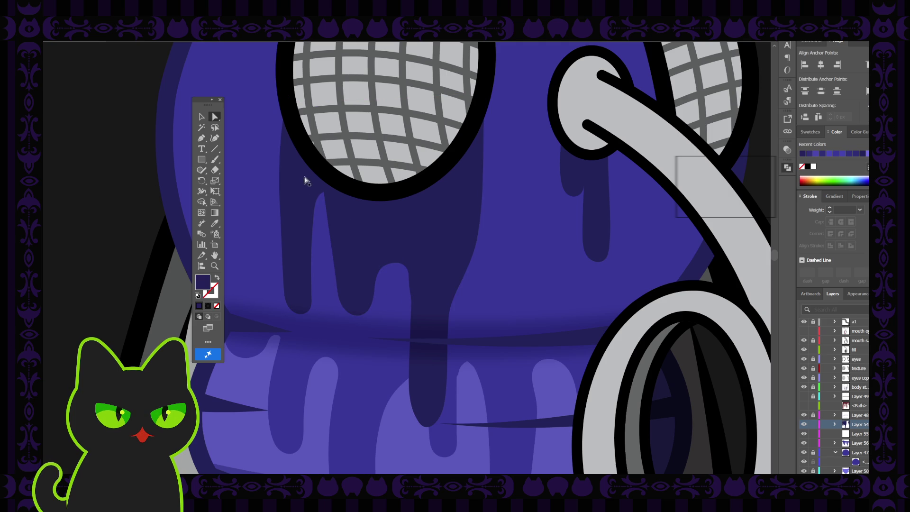
Step: Round the tall drip's pointed top by dragging its anchors and removing an extra point
left_click(322, 192)
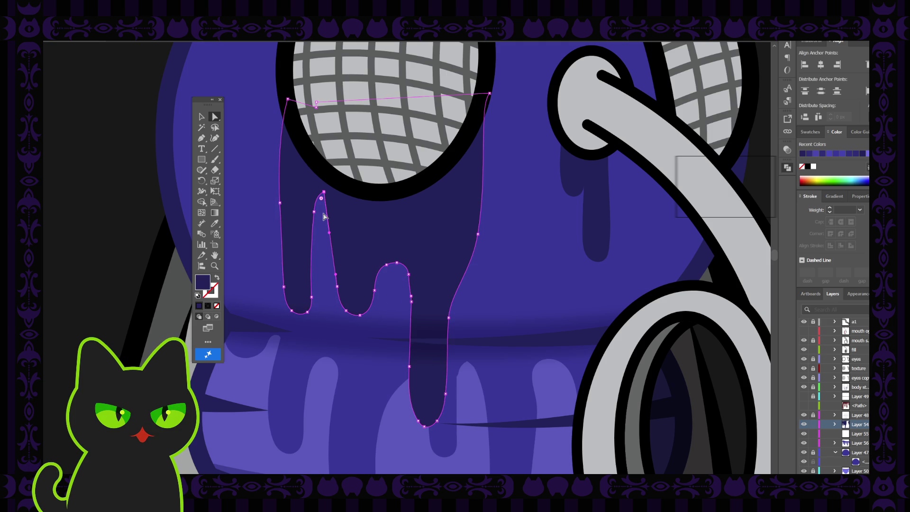
scroll(325, 216, "up", 5)
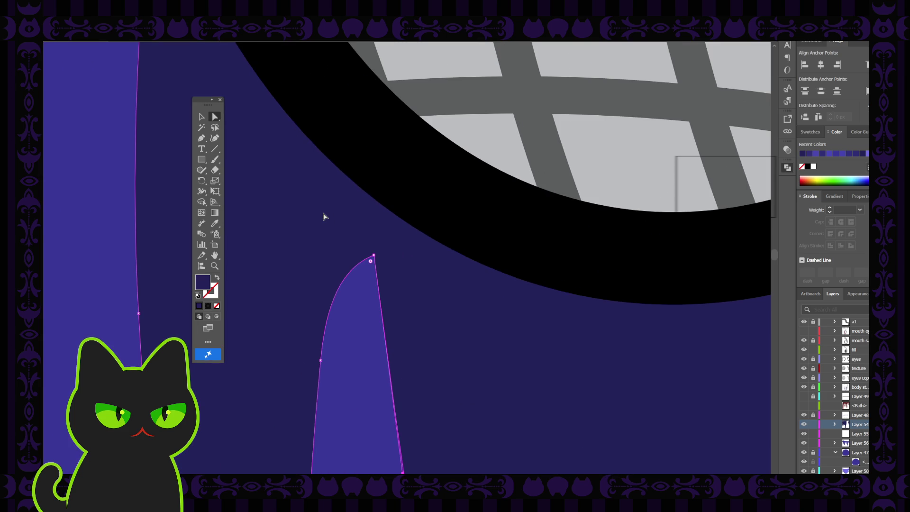
mouse_move(371, 262)
left_mouse_down()
mouse_move(355, 305)
mouse_move(371, 269)
left_mouse_up()
left_click(201, 138)
left_click(371, 260)
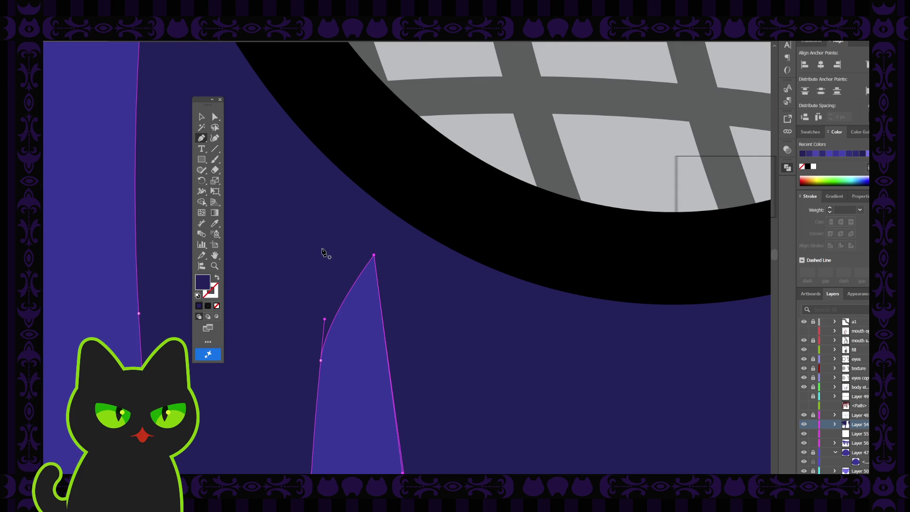
left_click(215, 117)
key("ctrl+minus")
key("ctrl+minus")
key("ctrl+minus")
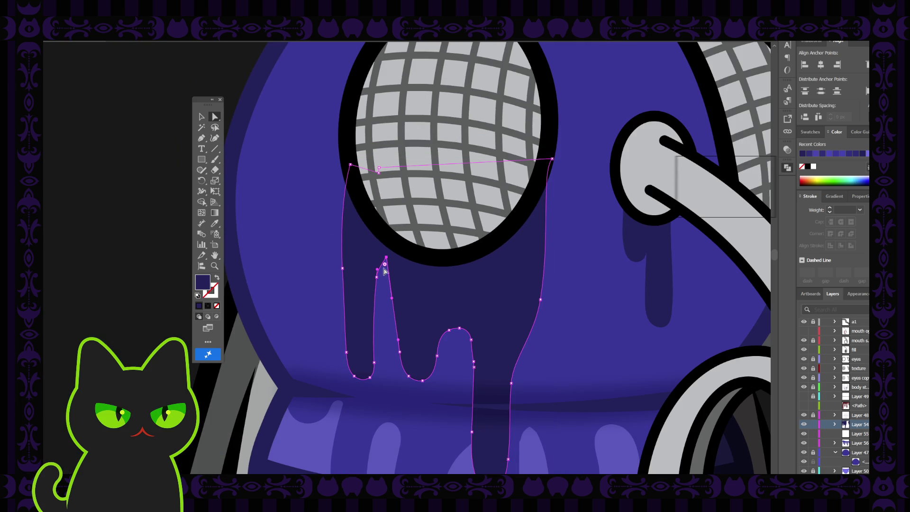
left_click_drag(384, 266, 386, 280)
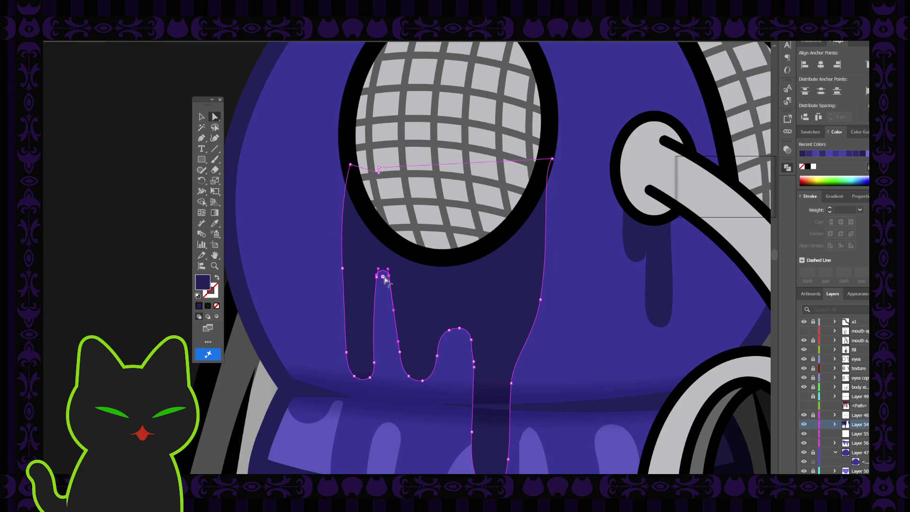
left_click(204, 118)
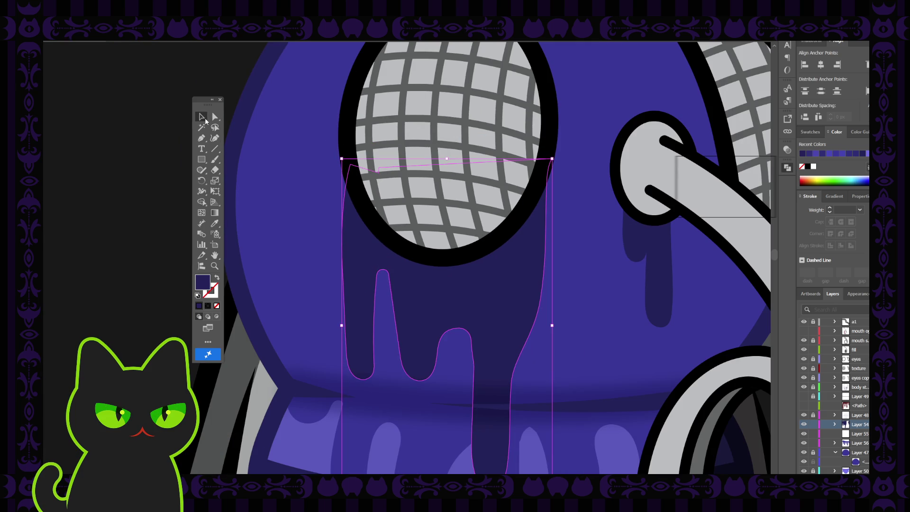
left_click(153, 150)
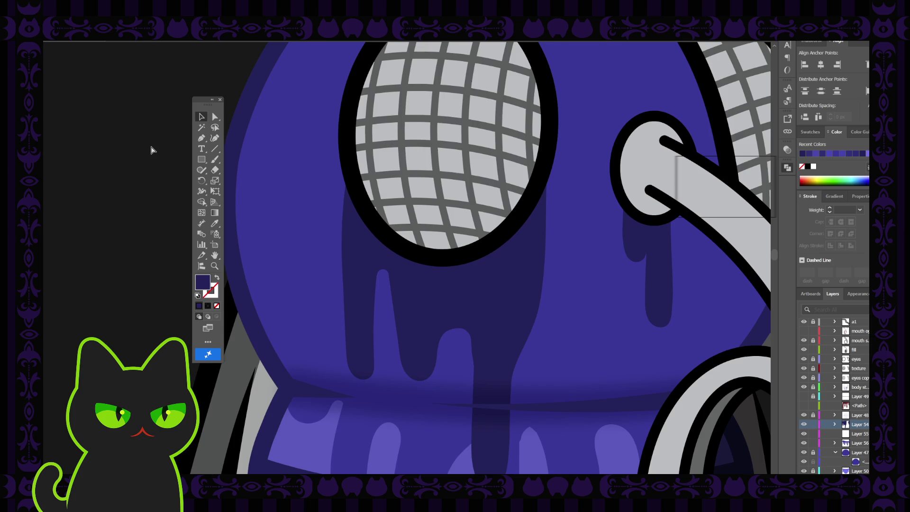
key("ctrl+minus")
key("ctrl+minus")
key("ctrl+minus")
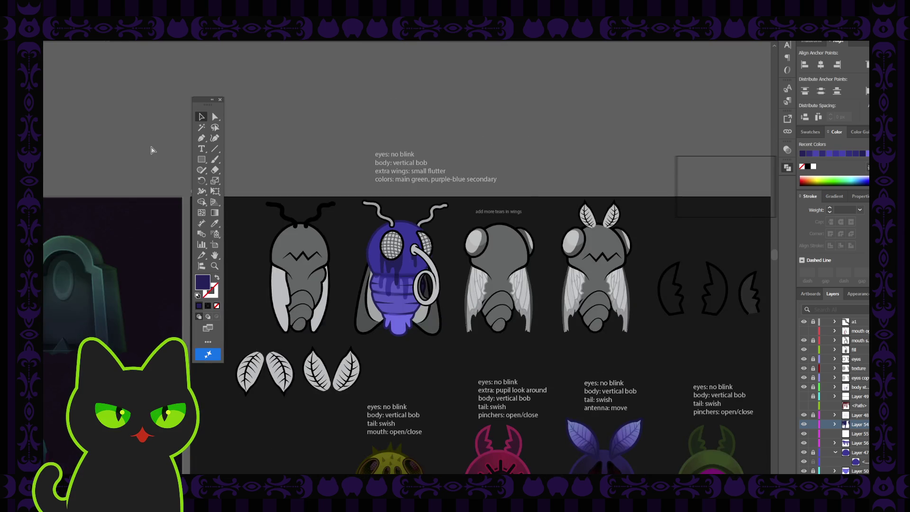
key("ctrl+plus")
key("ctrl+plus")
key("ctrl+plus")
key("space")
mouse_move(348, 236)
left_mouse_down()
mouse_move(341, 218)
mouse_move(238, 186)
left_mouse_up()
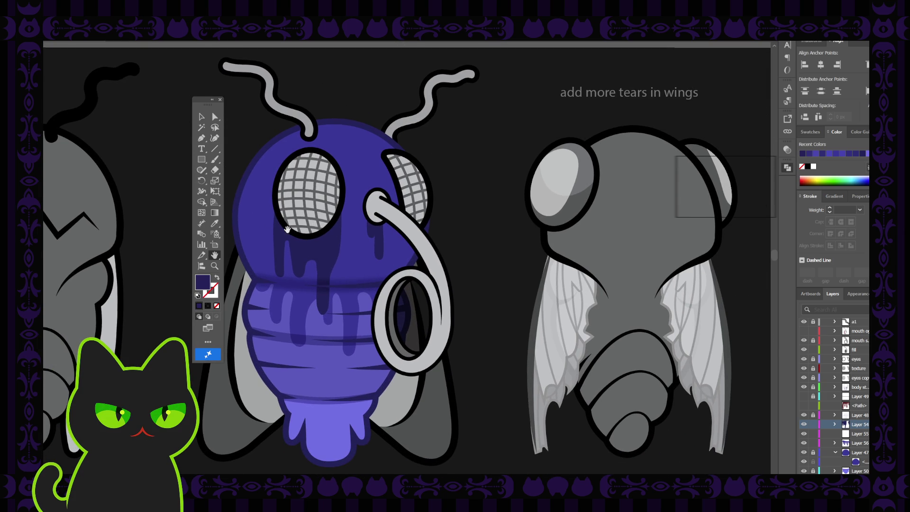
left_click_drag(287, 229, 339, 216)
left_click(384, 233)
left_click(385, 233)
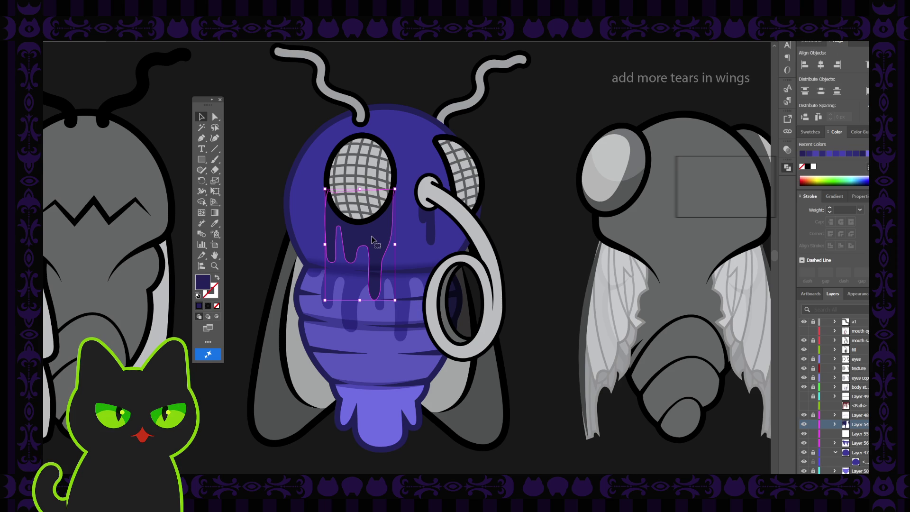
key("p")
left_click(337, 193, "ctrl")
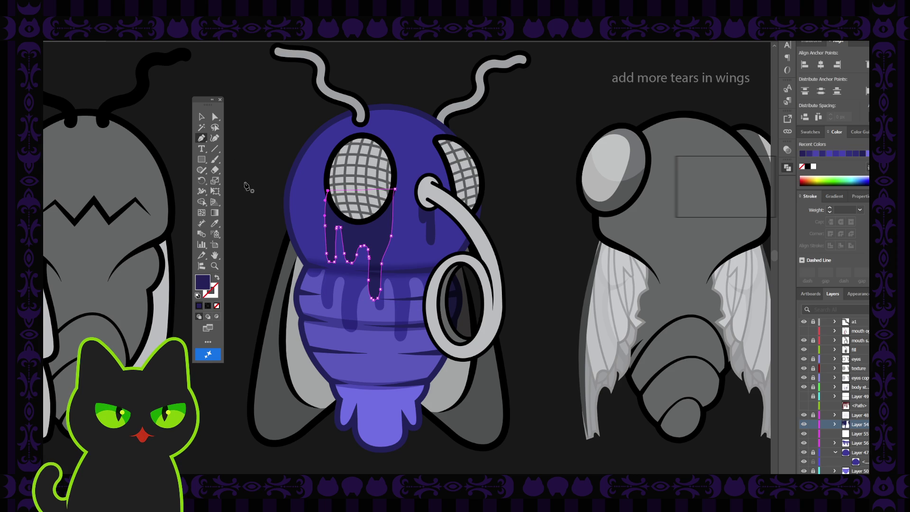
key("v")
left_click(276, 161)
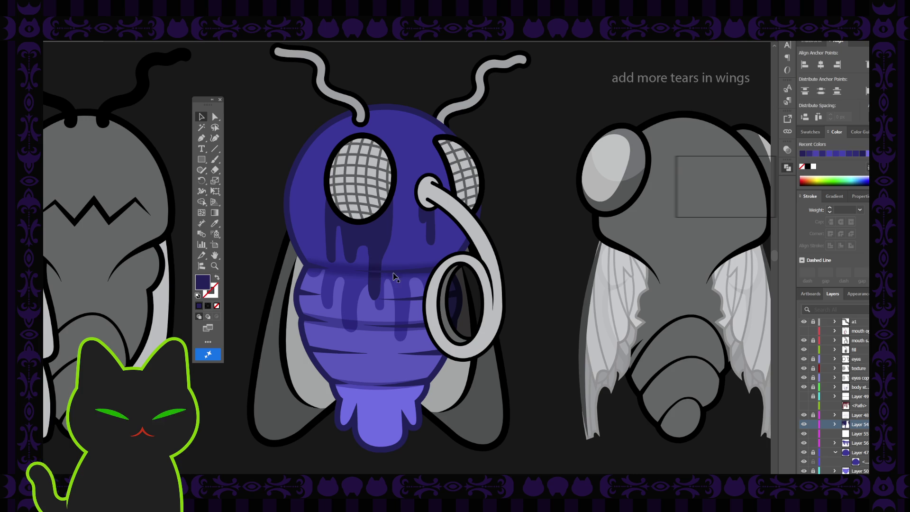
left_click(419, 276)
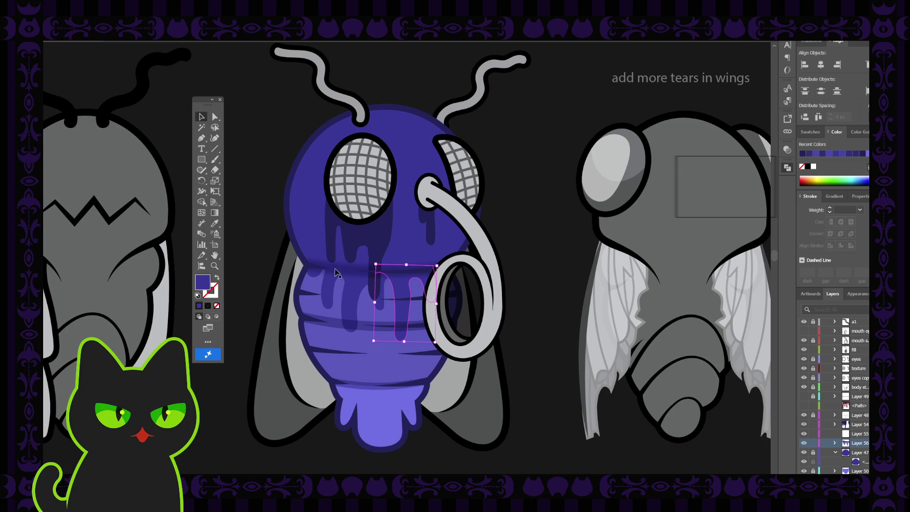
left_click(370, 238)
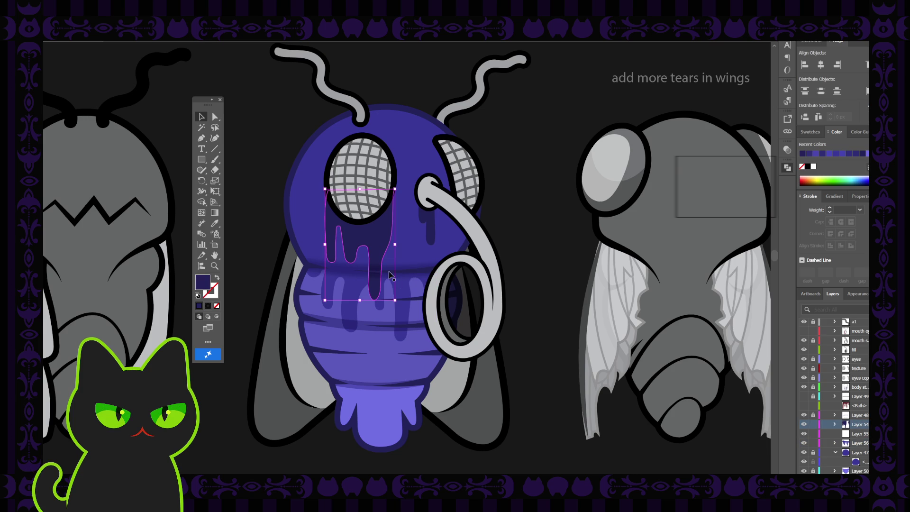
left_click(417, 222)
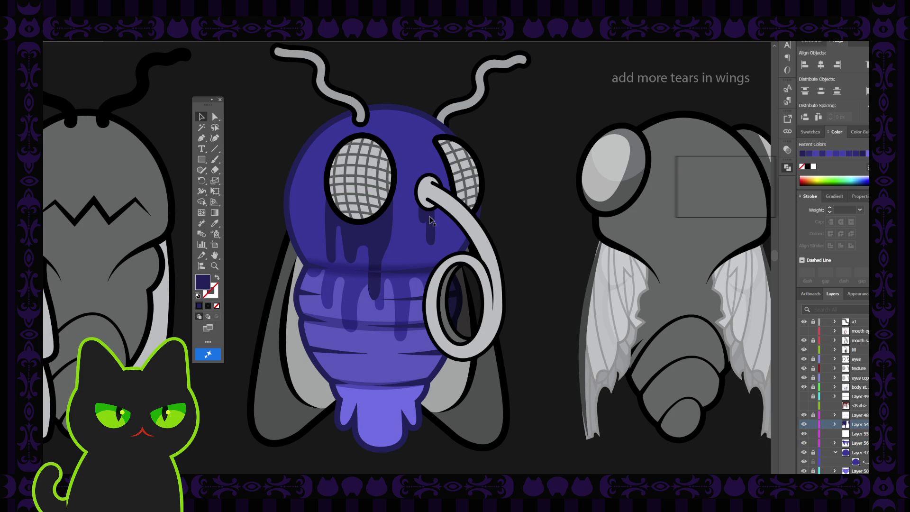
left_click(423, 214)
scroll(424, 218, "up", 5)
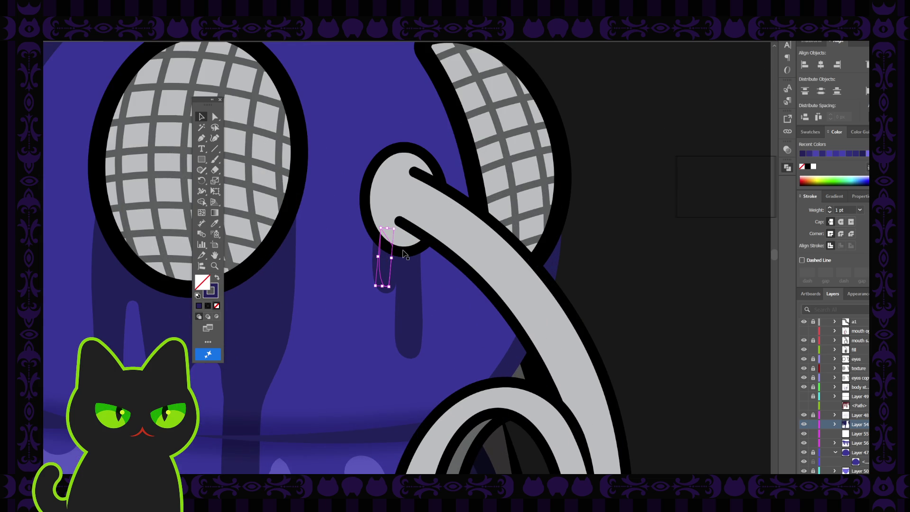
Step: Deselect the small drip under the tube and undo the edit that broke the ring outline
key("b")
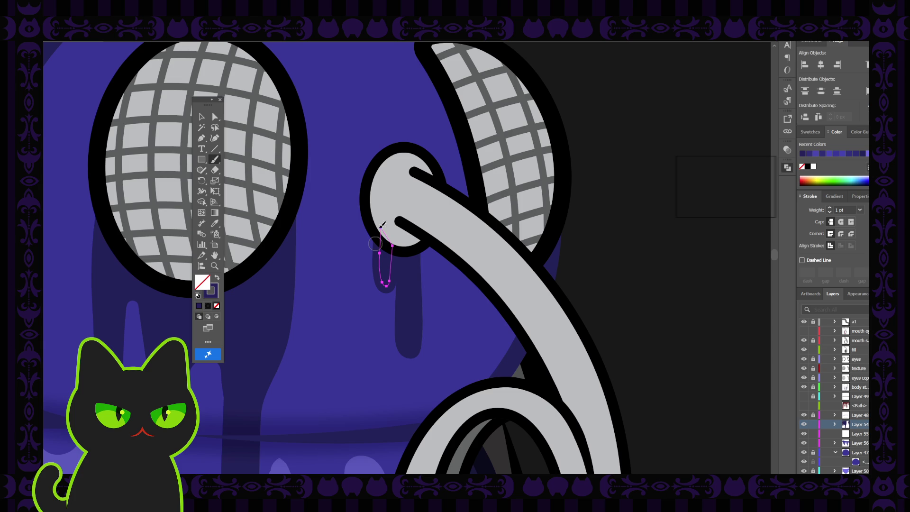
key("ctrl+shift+a")
key("ctrl+z")
key("ctrl+minus")
key("ctrl+minus")
key("ctrl+plus")
key("ctrl+plus")
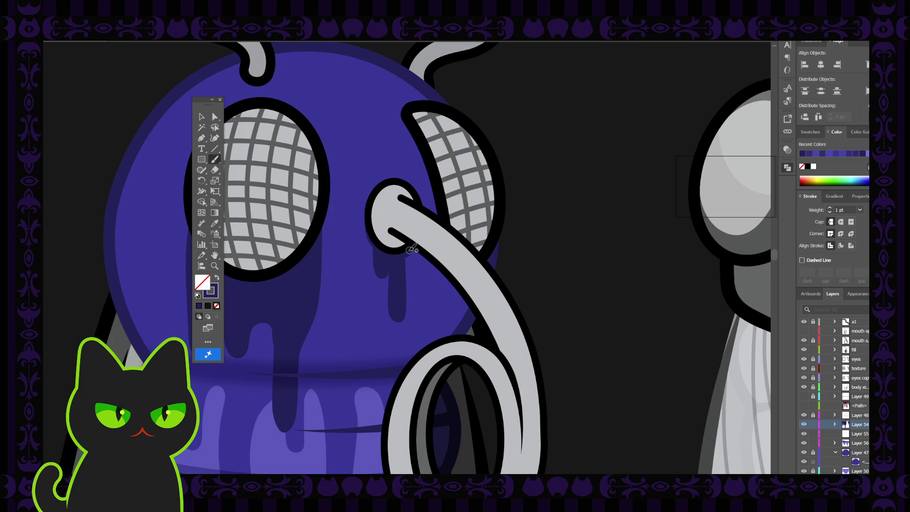
scroll(413, 247, "down", 5)
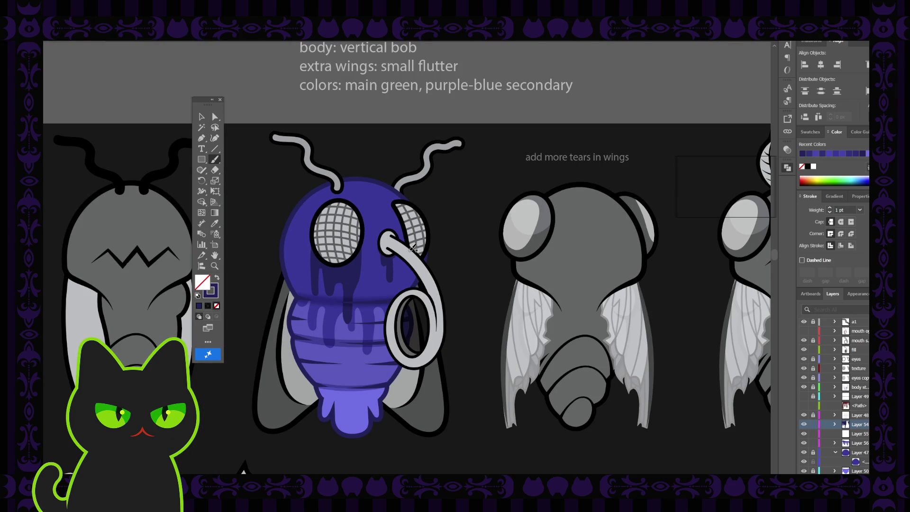
Step: Center the fly's head, take the Paintbrush with swapped purple fill, and stroke a drip below the eye
scroll(411, 253, "up", 3)
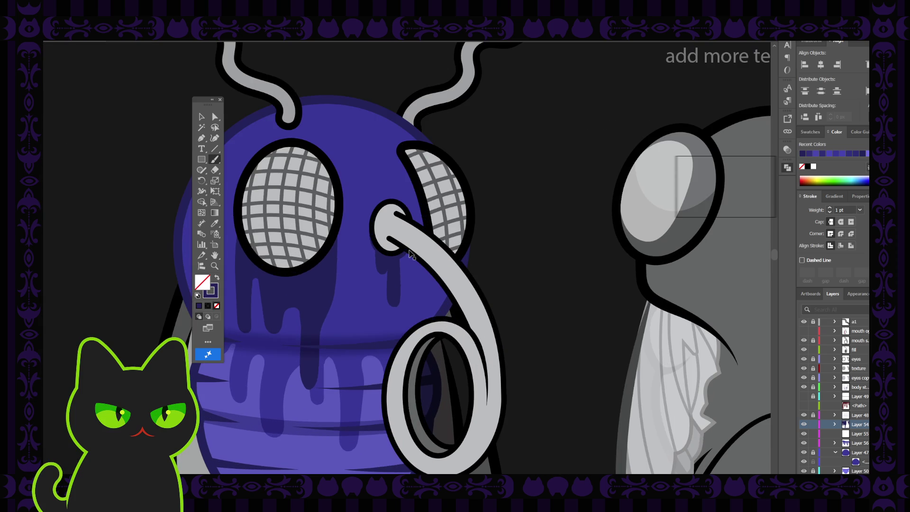
key("space")
left_click_drag(371, 270, 439, 262)
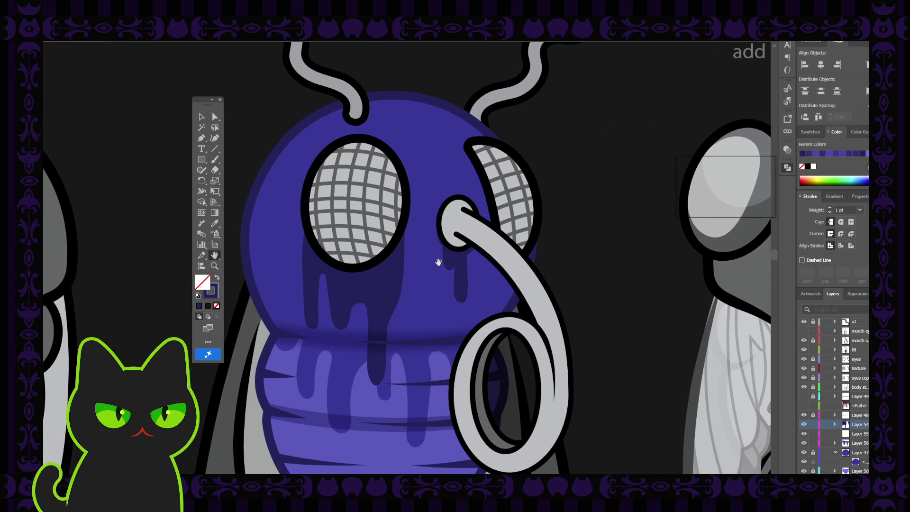
key("shift+x")
key("b")
left_click_drag(377, 258, 366, 284)
Step: Paint a drip down from the left eye's rim and give it purple fill with no stroke
key("shift+x")
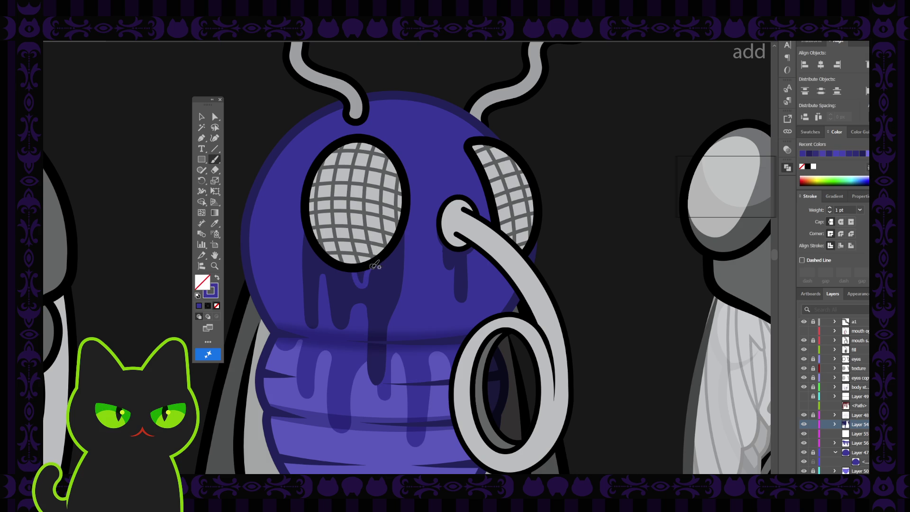
key("shift+x")
left_click_drag(371, 260, 362, 284)
key("shift+x")
left_click(200, 116)
left_click(364, 286)
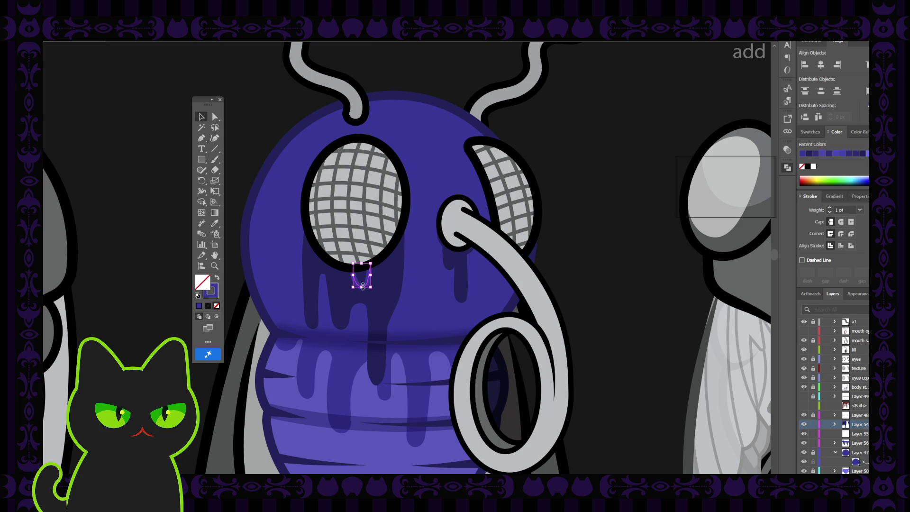
left_click(217, 279)
left_click(161, 214)
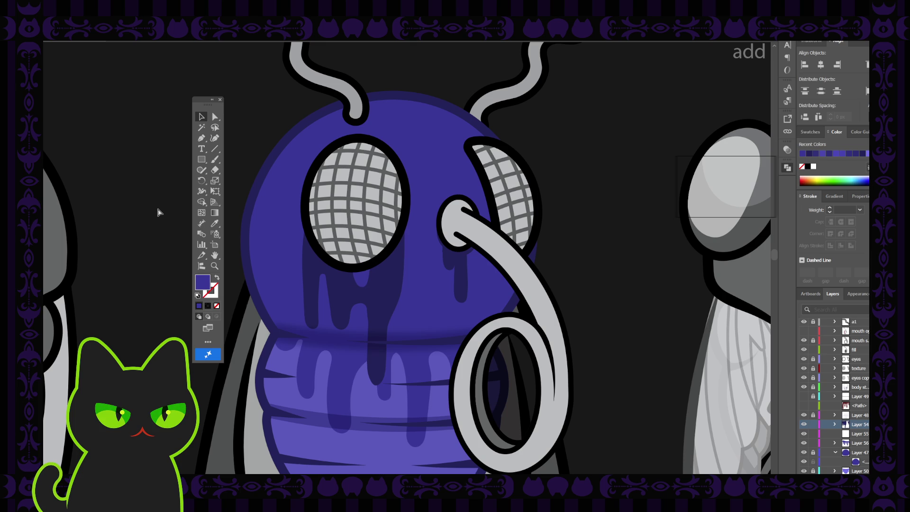
key("ctrl+minus")
key("ctrl+minus")
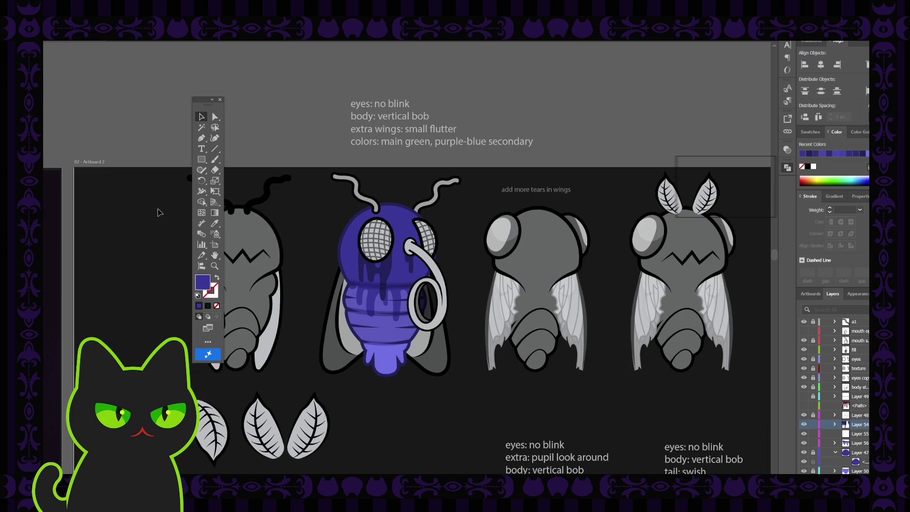
Step: With the Blob Brush, paint a small dark drip below the left eye and another along its outline
key("ctrl+plus")
key("ctrl+plus")
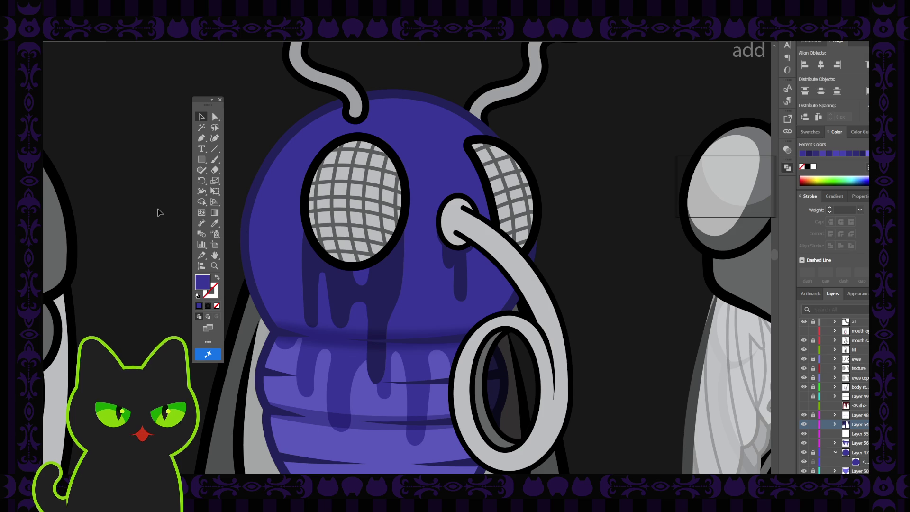
key("shift+b")
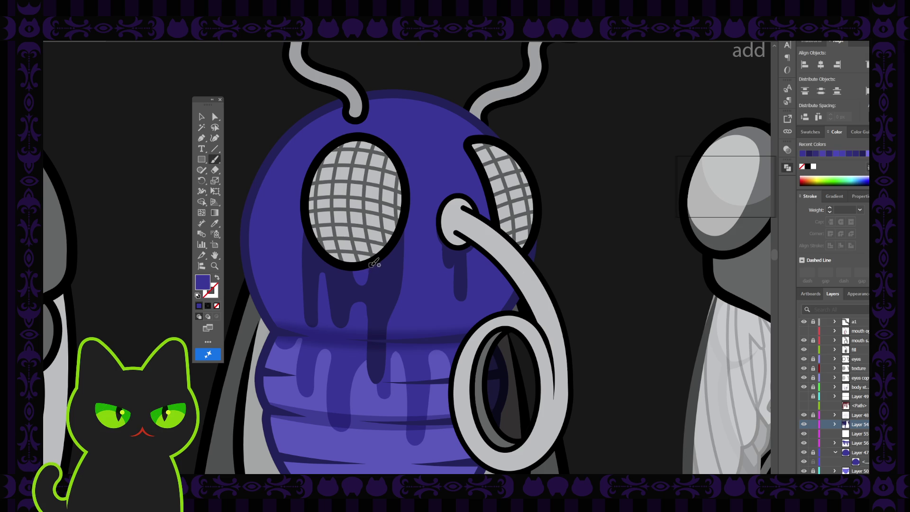
left_click_drag(370, 259, 369, 266)
key("shift+x")
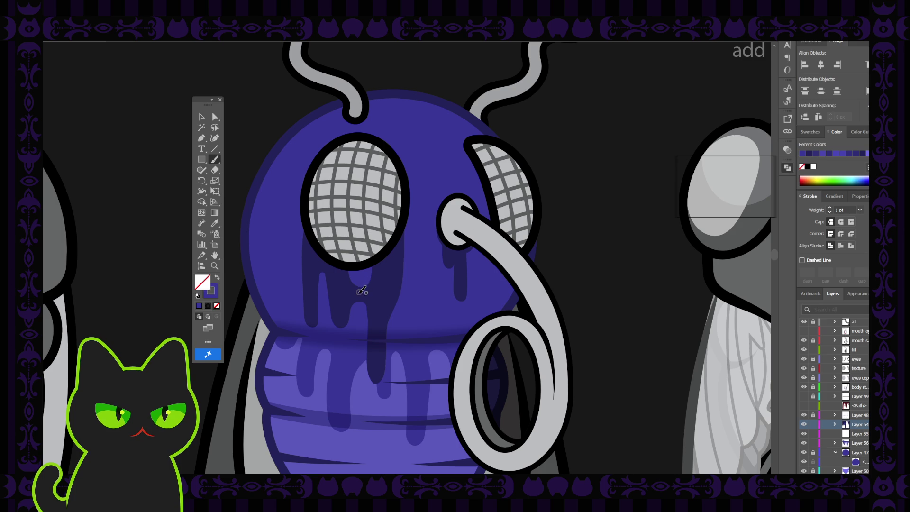
left_click_drag(312, 239, 322, 256)
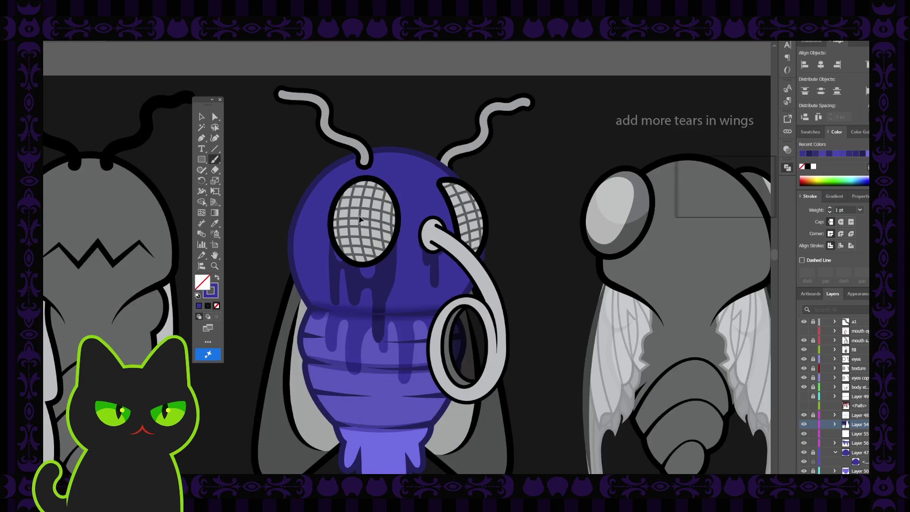
scroll(362, 214, "down", 3, "alt")
scroll(360, 218, "down", 2, "alt")
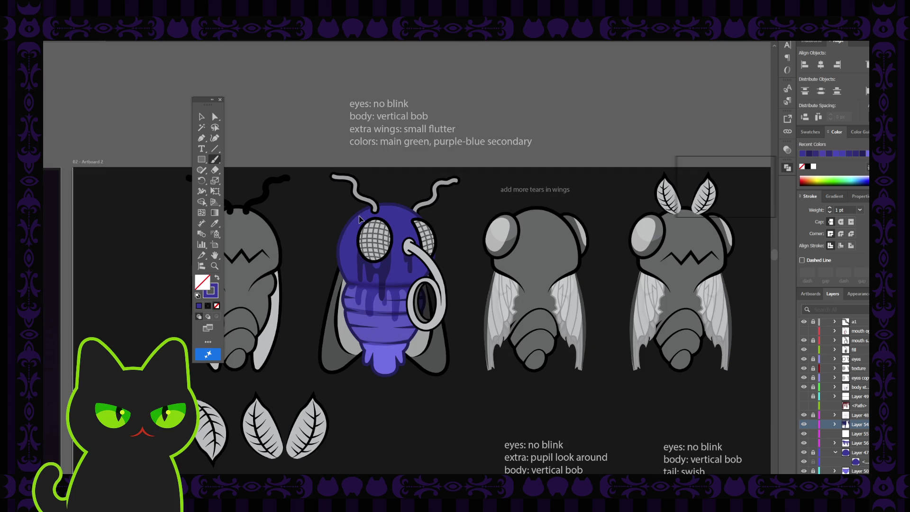
scroll(360, 219, "up", 5, "alt")
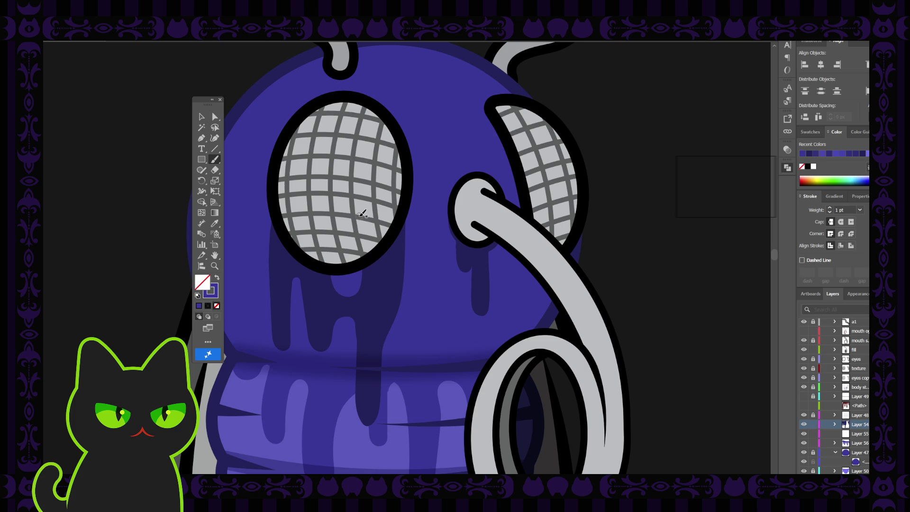
Step: Adjust the under-eye drip's width by dragging its left bounding-box handle, then deselect it
key("v")
left_click(351, 287)
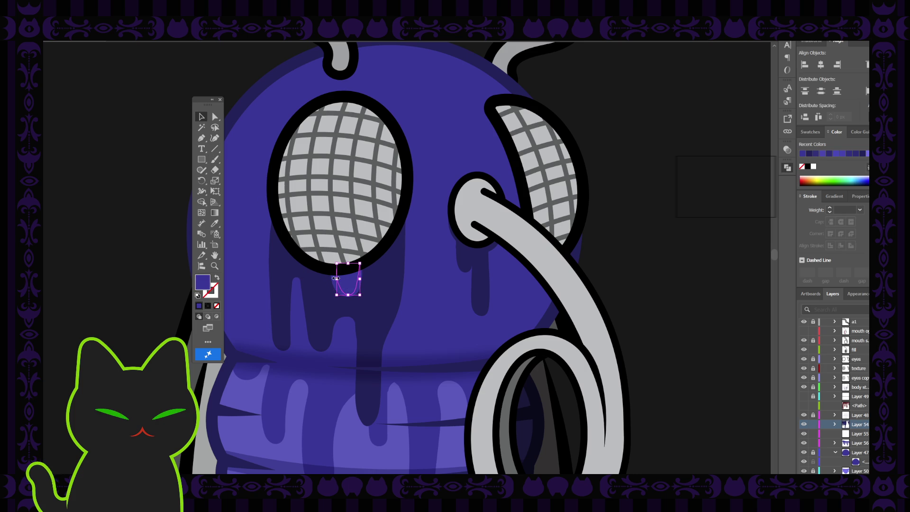
mouse_move(335, 278)
left_mouse_down()
mouse_move(346, 278)
mouse_move(339, 283)
left_mouse_up()
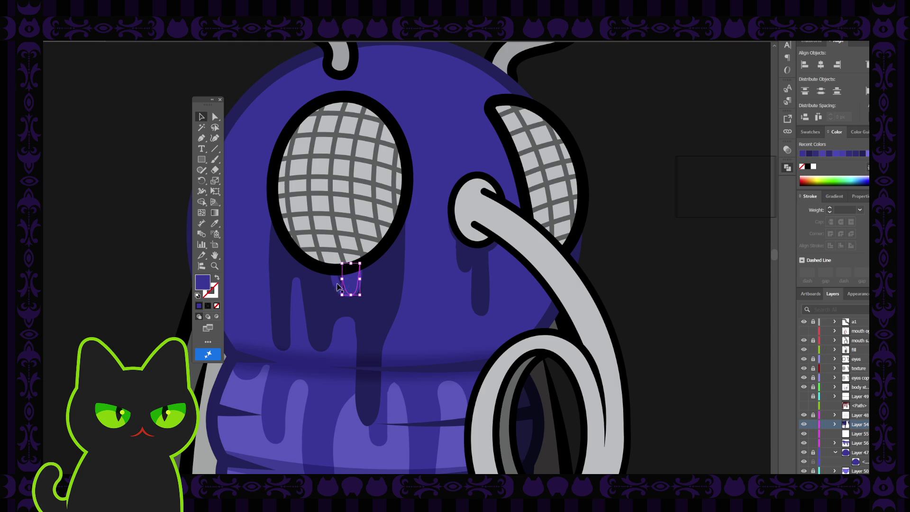
key("shift+x")
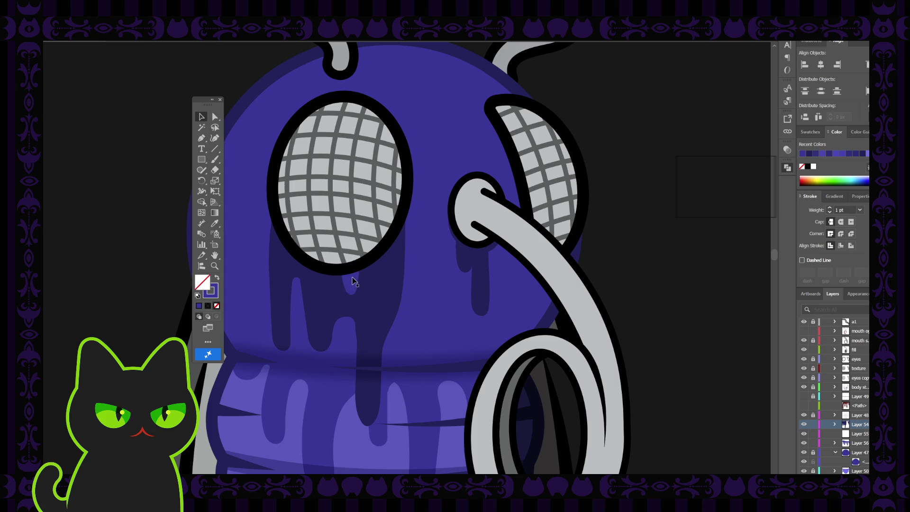
left_click(354, 282)
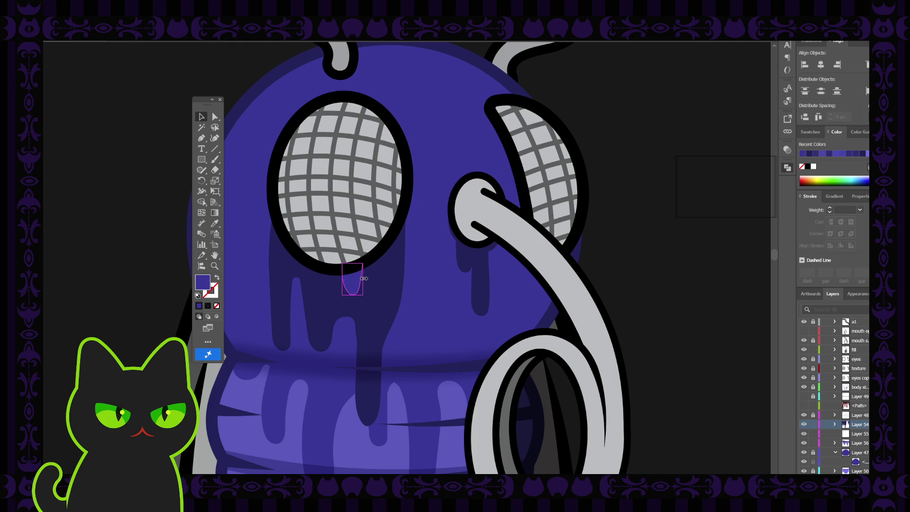
left_click(150, 262)
left_click(365, 284)
left_click(354, 286)
left_click_drag(343, 279, 339, 280)
left_click(155, 248)
key("ctrl+minus")
key("ctrl+minus")
key("ctrl+minus")
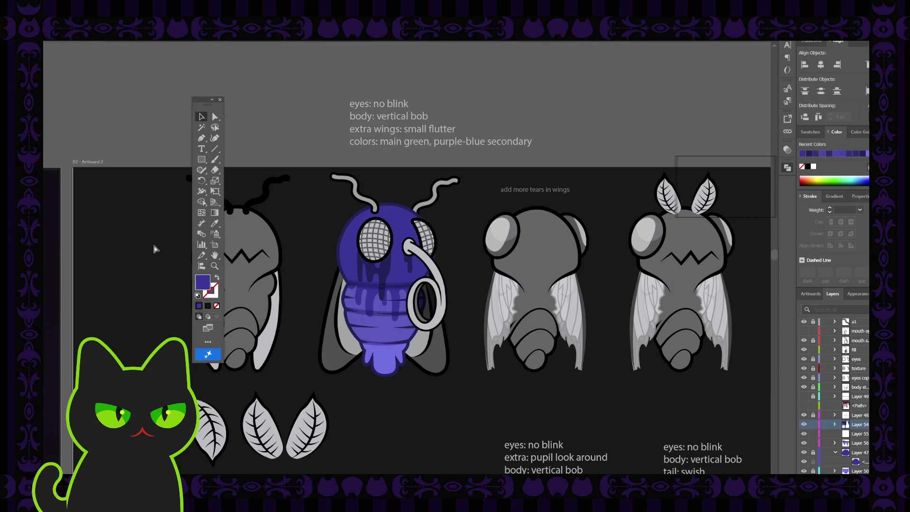
Step: Narrow the tear drip below the left eye by pulling its right side handle inward
key("ctrl+plus")
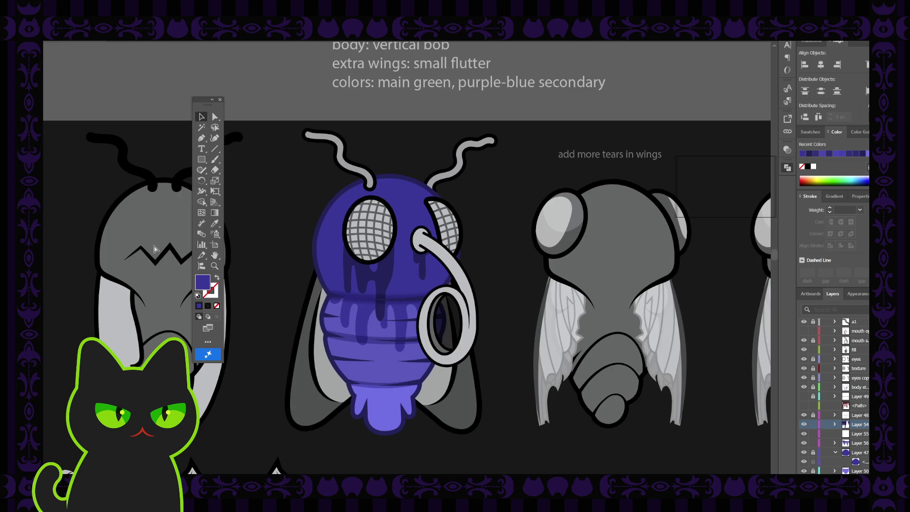
left_click(375, 271)
left_click(258, 248)
left_click(377, 267)
left_click(296, 262)
left_click(379, 268)
left_click_drag(382, 267, 379, 267)
left_click(294, 261)
key("ctrl+minus")
key("ctrl+minus")
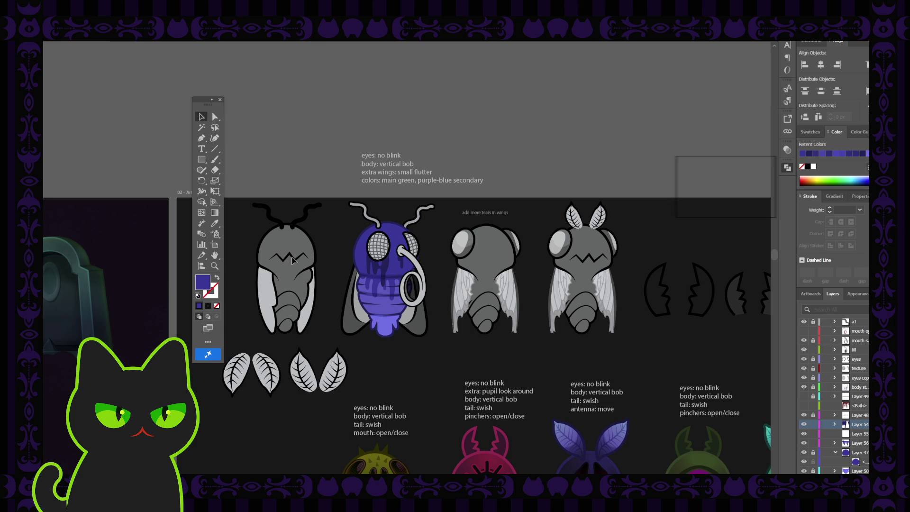
key("ctrl+plus")
key("ctrl+plus")
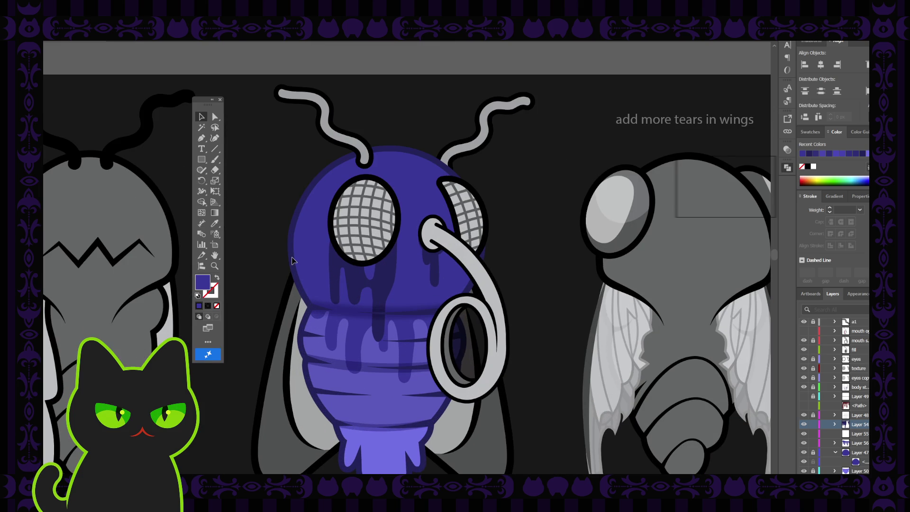
key("ctrl+minus")
key("ctrl+minus")
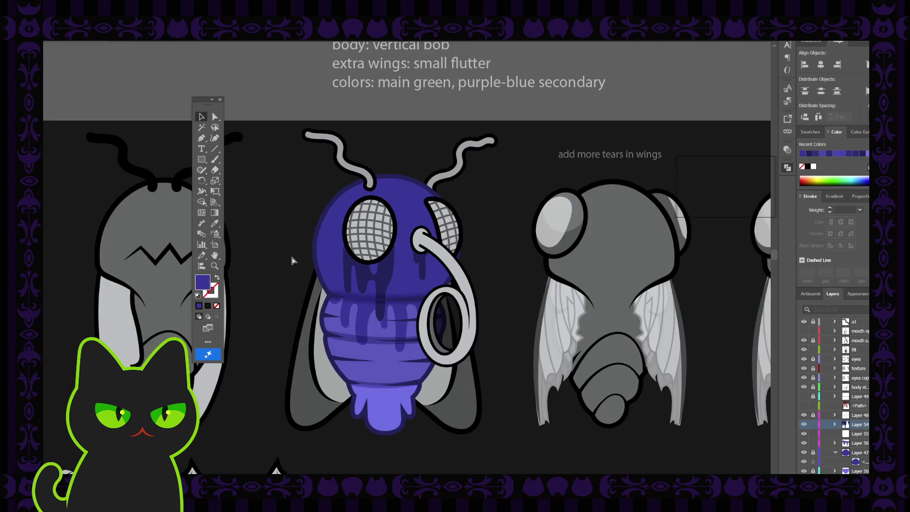
key("ctrl+minus")
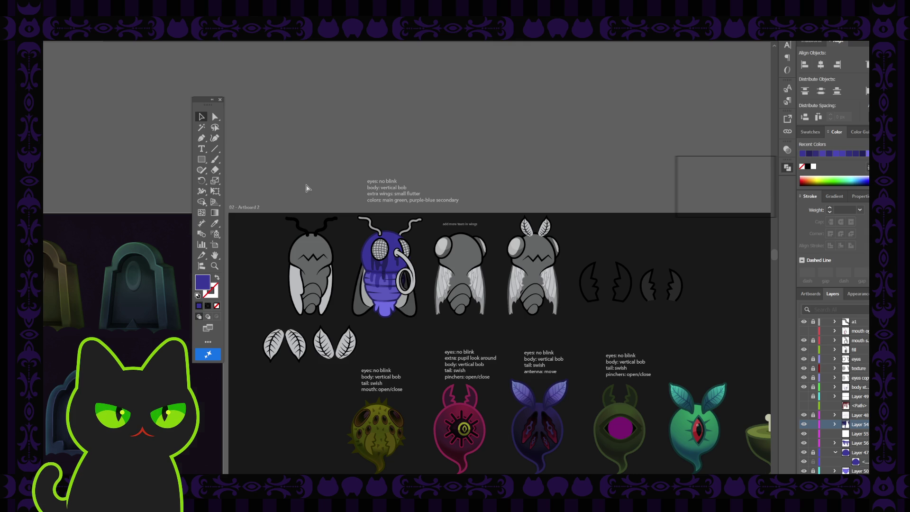
Step: Select both drips under the hose and widen them by dragging the right handle outward
key("ctrl+plus")
key("ctrl+plus")
key("ctrl+plus")
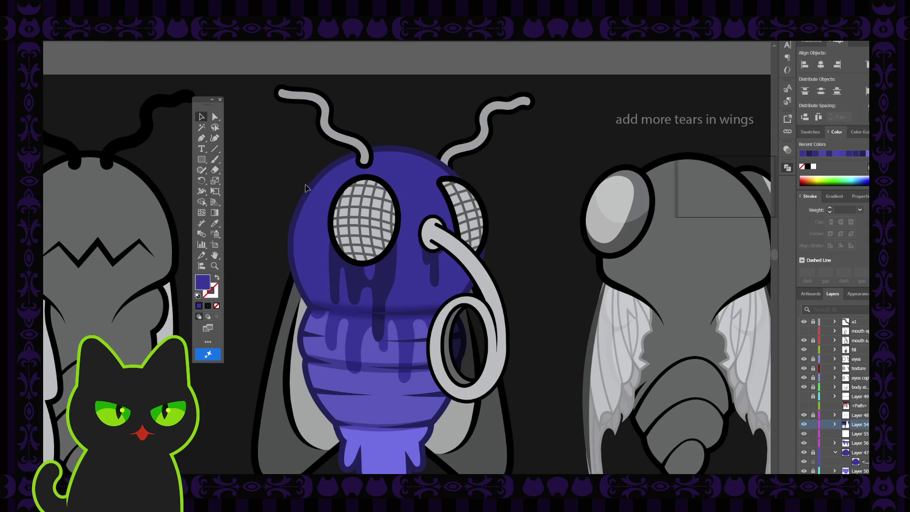
left_click(370, 274)
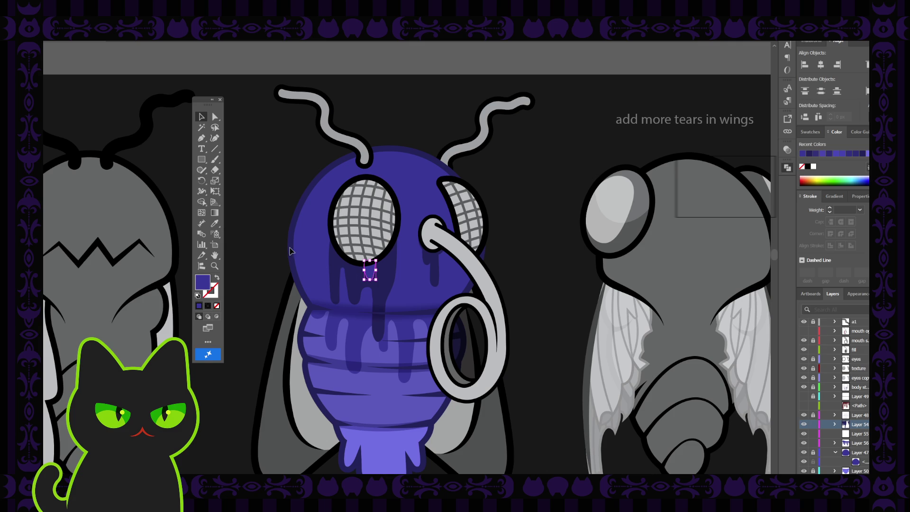
left_click(260, 209)
left_click(424, 251)
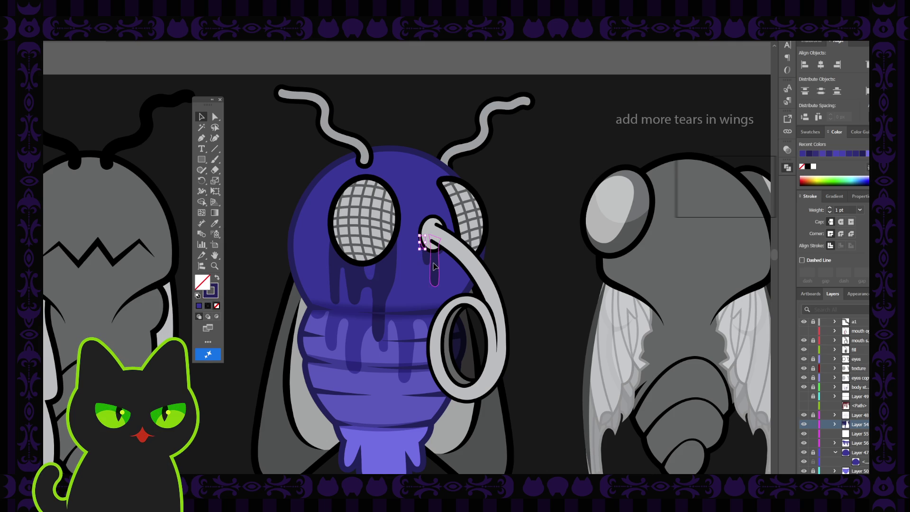
left_click(435, 267, "shift")
key("ctrl+equal")
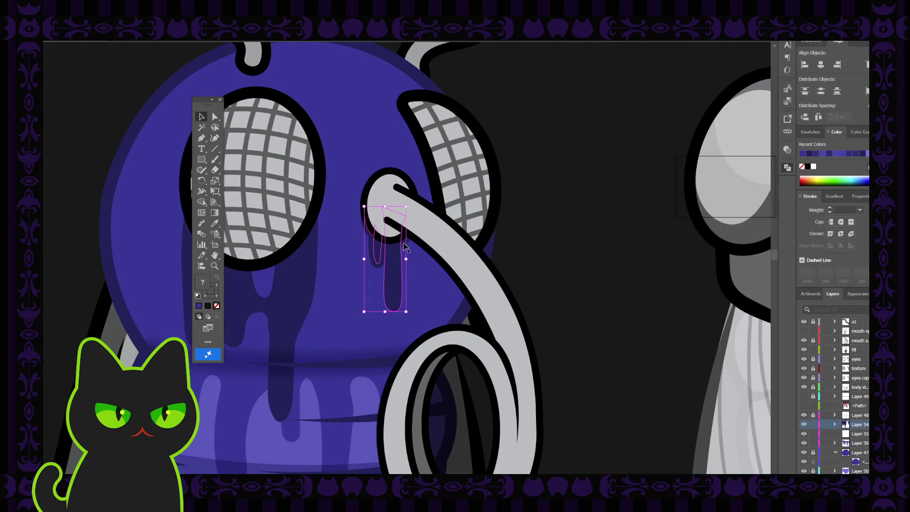
left_click_drag(405, 247, 408, 246)
Step: Draw a thin new drip beside the hose loop on the fly's head
left_click(545, 210)
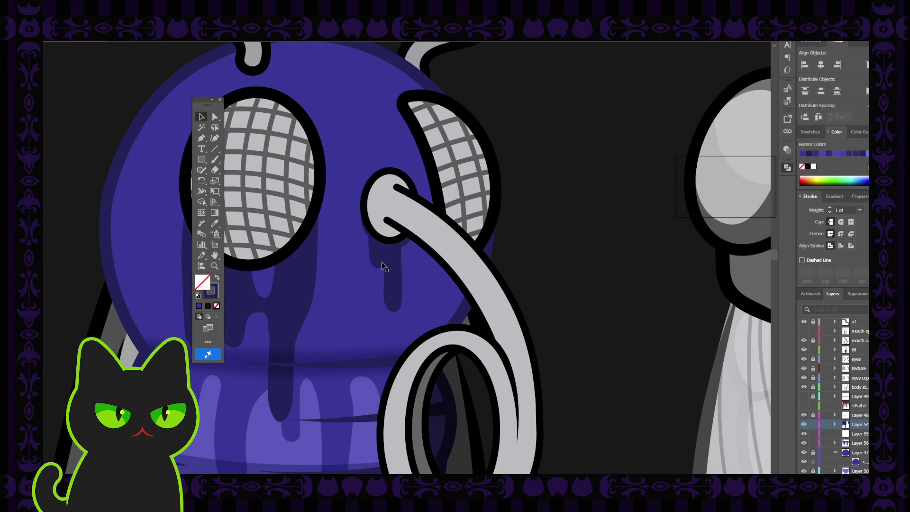
left_click_drag(365, 209, 372, 240)
left_click(523, 249)
Step: Scroll and pan down to bring the fly's lower abdomen into view
scroll(336, 277, "down", 3)
scroll(335, 311, "up", 2)
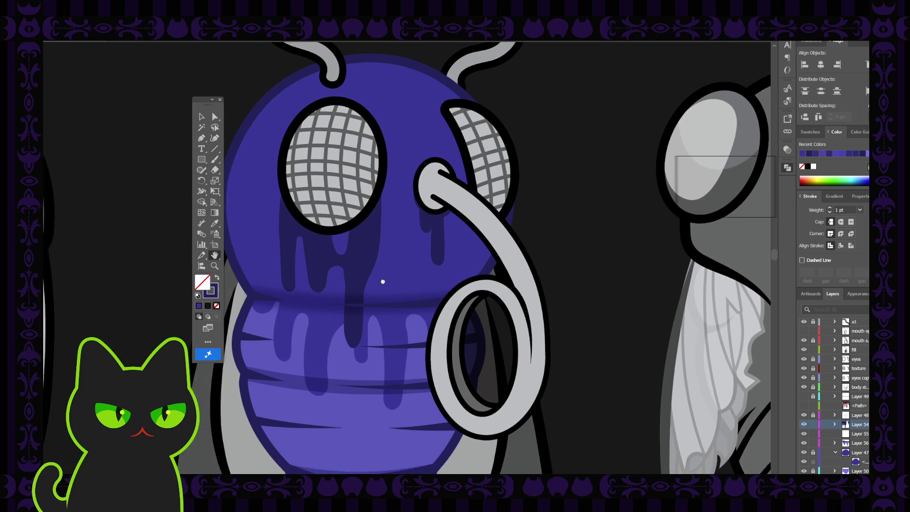
scroll(377, 274, "up", 1)
scroll(377, 306, "down", 3)
mouse_move(360, 295)
left_mouse_down()
mouse_move(357, 266)
mouse_move(357, 275)
left_mouse_up()
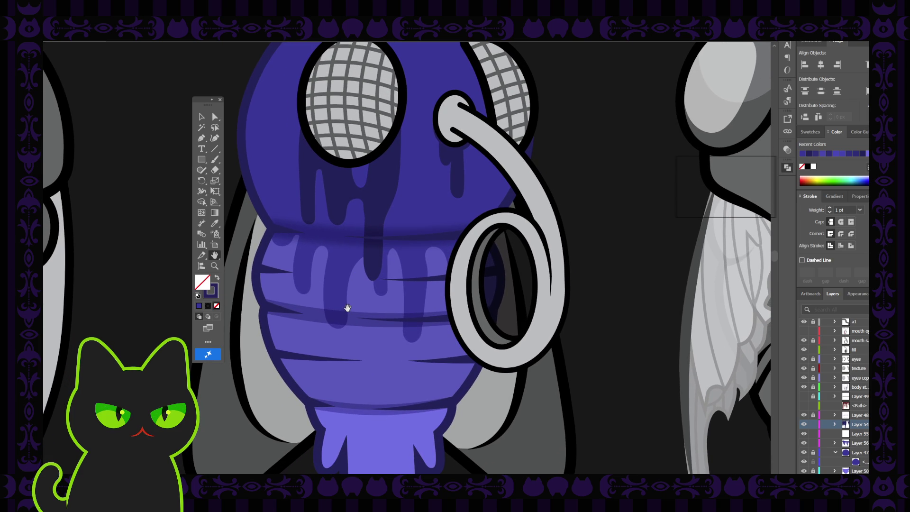
scroll(341, 311, "down", 1)
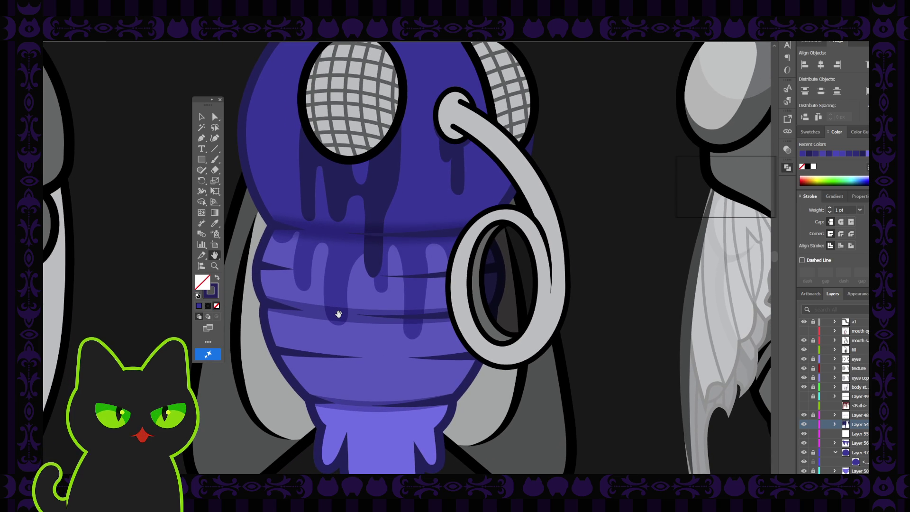
scroll(337, 314, "down", 1)
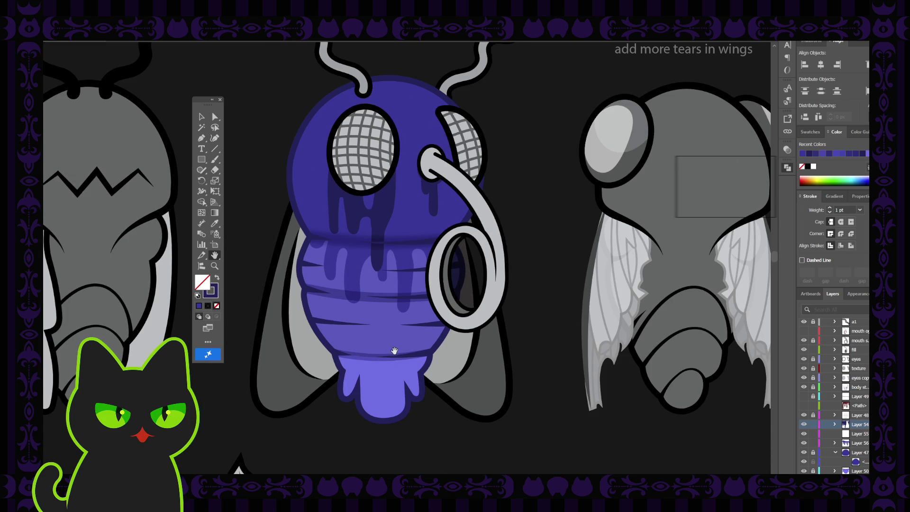
Step: Lock Layer 54, make Layer 55 active, and zoom in on the abdomen's drip tip
left_click(857, 436)
left_click(813, 424)
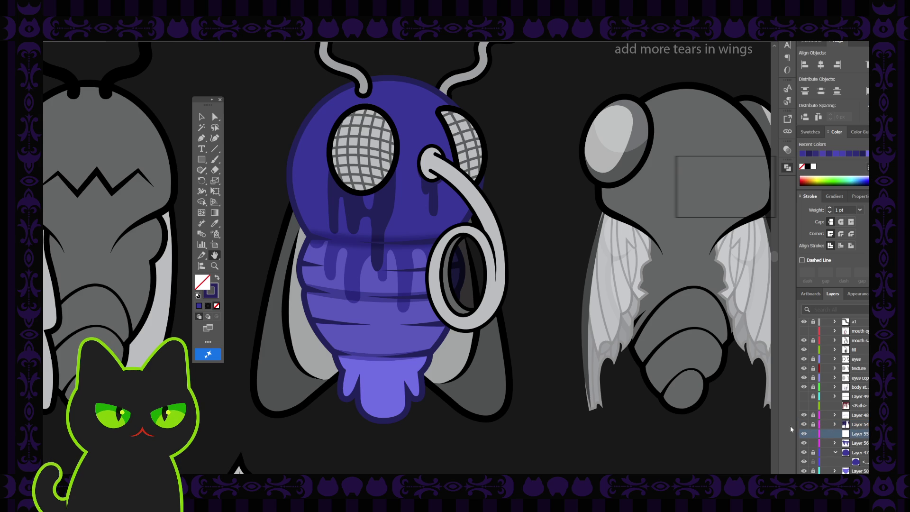
left_click(860, 443)
left_click(862, 435)
key("ctrl+plus")
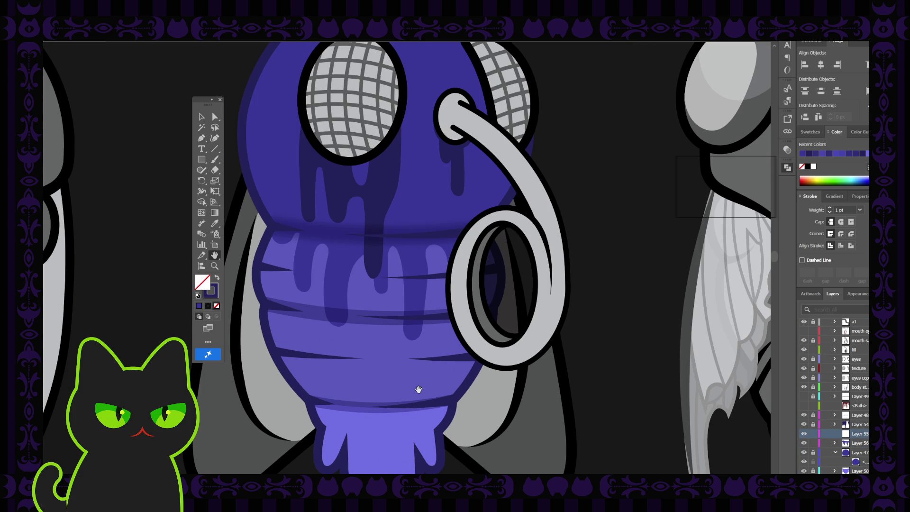
scroll(354, 303, "down", 2)
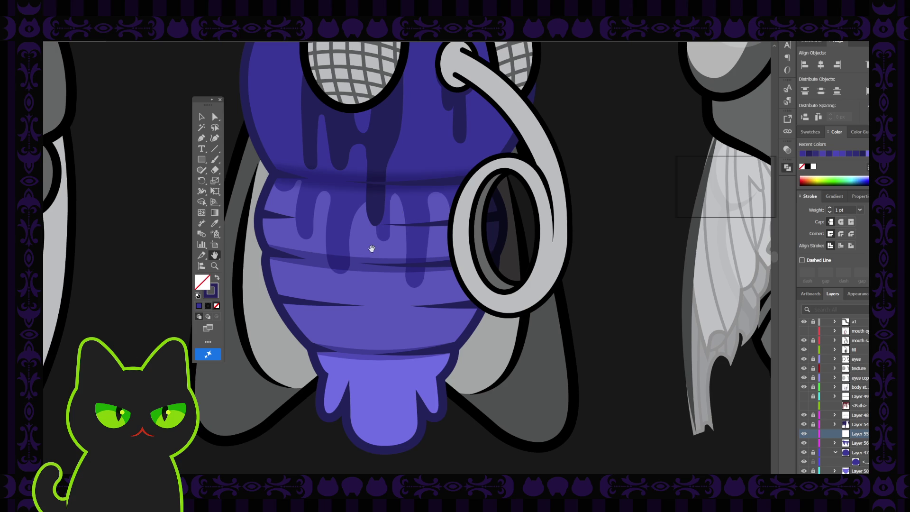
key("i")
left_click(201, 117)
key("h")
left_click_drag(313, 287, 331, 280)
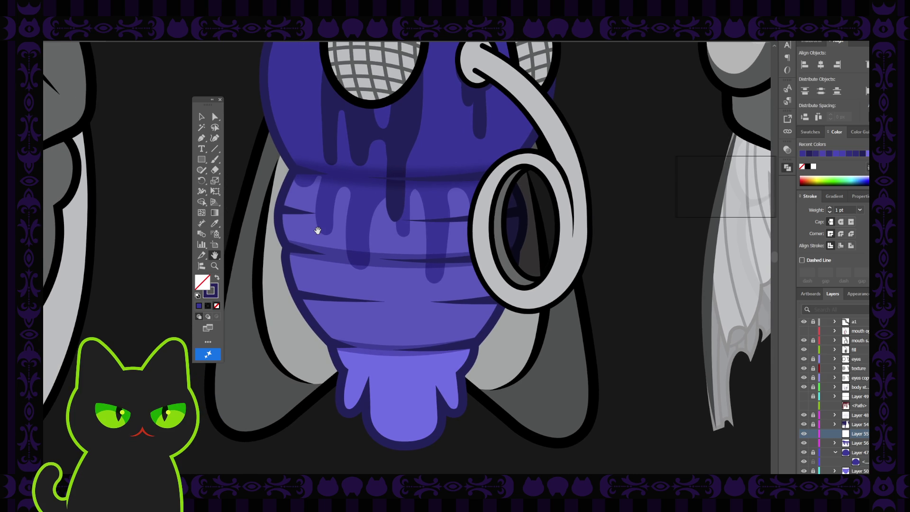
key("i")
left_click(393, 319)
key("b")
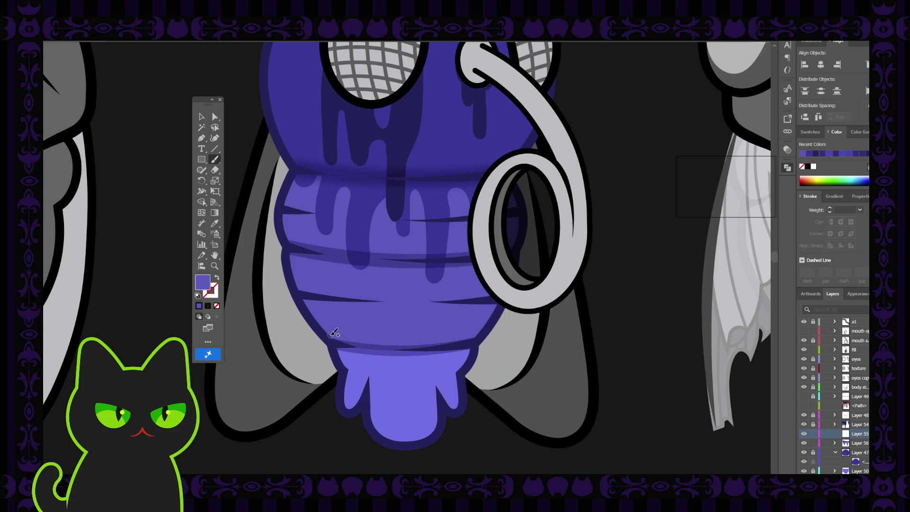
left_click_drag(325, 336, 361, 367)
key("shift+x")
mouse_move(359, 366)
left_mouse_down()
mouse_move(367, 381)
mouse_move(378, 347)
mouse_move(394, 369)
mouse_move(392, 349)
left_mouse_up()
key("shift+x")
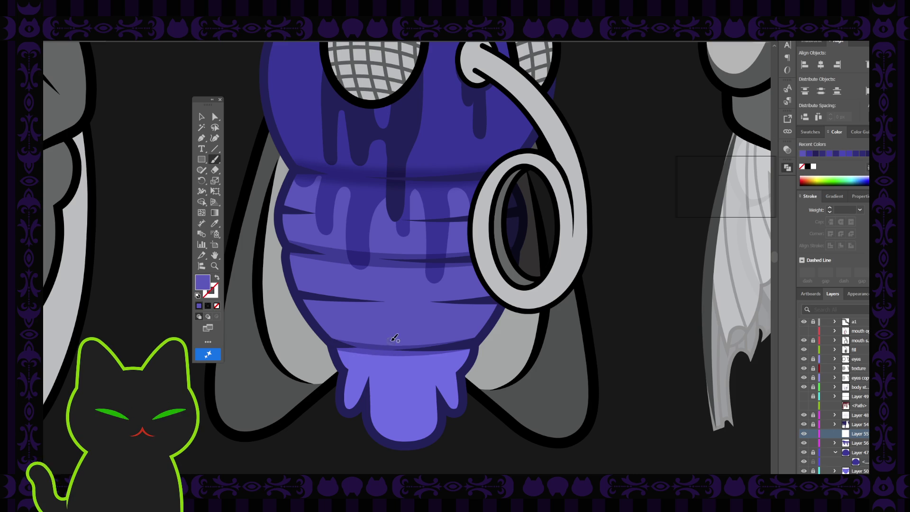
mouse_move(393, 348)
left_mouse_down()
mouse_move(379, 377)
mouse_move(376, 356)
mouse_move(384, 338)
mouse_move(388, 381)
mouse_move(379, 334)
left_mouse_up()
key("shift+x")
key("shift+x")
key("shift+x")
key("ctrl+z")
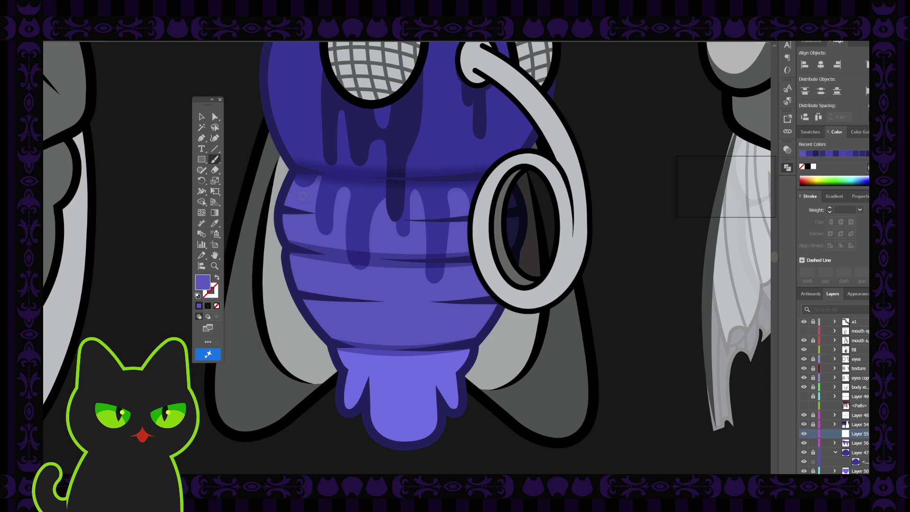
key("v")
key("b")
mouse_move(332, 349)
left_mouse_down()
mouse_move(356, 351)
mouse_move(361, 378)
left_mouse_up()
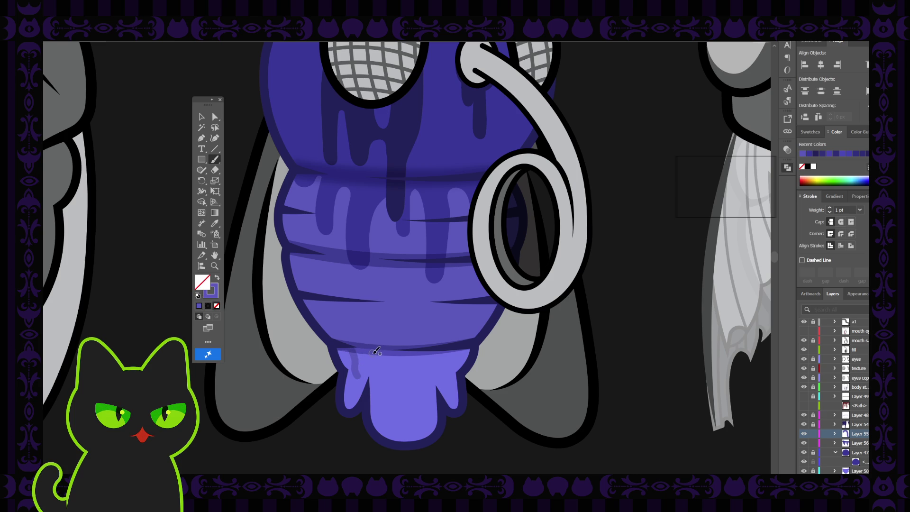
mouse_move(331, 352)
left_mouse_down()
mouse_move(348, 347)
mouse_move(354, 378)
mouse_move(379, 363)
mouse_move(390, 371)
mouse_move(393, 348)
mouse_move(385, 376)
mouse_move(379, 372)
mouse_move(387, 349)
mouse_move(395, 380)
mouse_move(402, 349)
left_mouse_up()
key("ctrl+z")
key("ctrl+z")
key("ctrl+z")
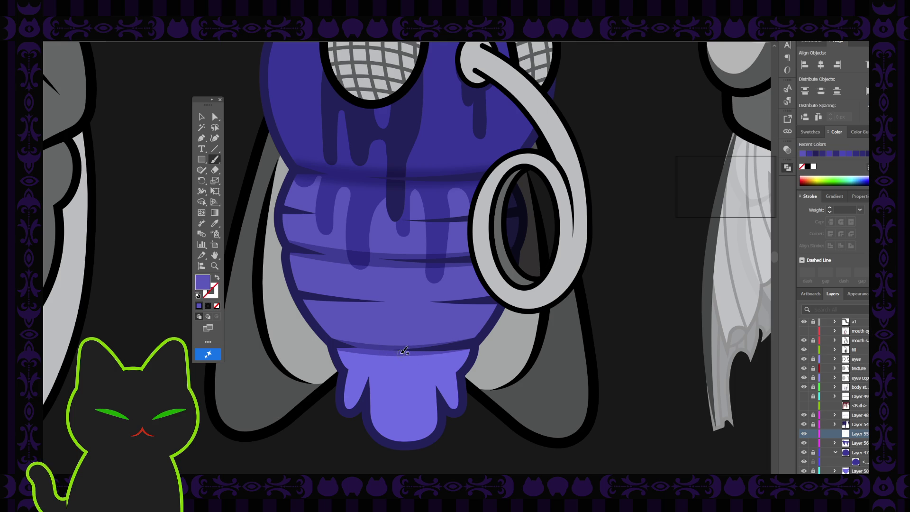
key("shift+x")
key("shift+x")
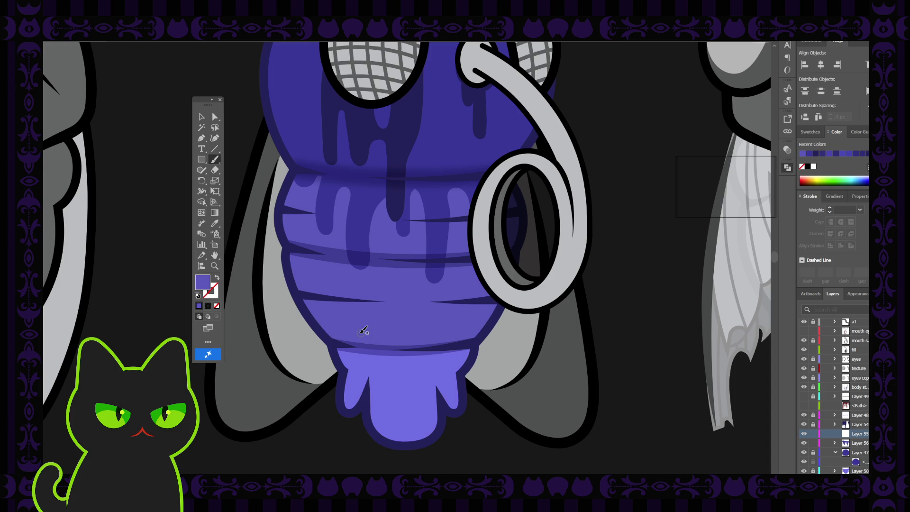
mouse_move(347, 345)
left_mouse_down()
mouse_move(368, 352)
mouse_move(385, 385)
left_mouse_up()
key("ctrl+z")
mouse_move(389, 349)
left_mouse_down()
mouse_move(385, 388)
mouse_move(376, 349)
mouse_move(385, 402)
mouse_move(392, 349)
mouse_move(404, 382)
mouse_move(407, 359)
mouse_move(417, 352)
mouse_move(422, 365)
mouse_move(429, 352)
left_mouse_up()
key("ctrl+z")
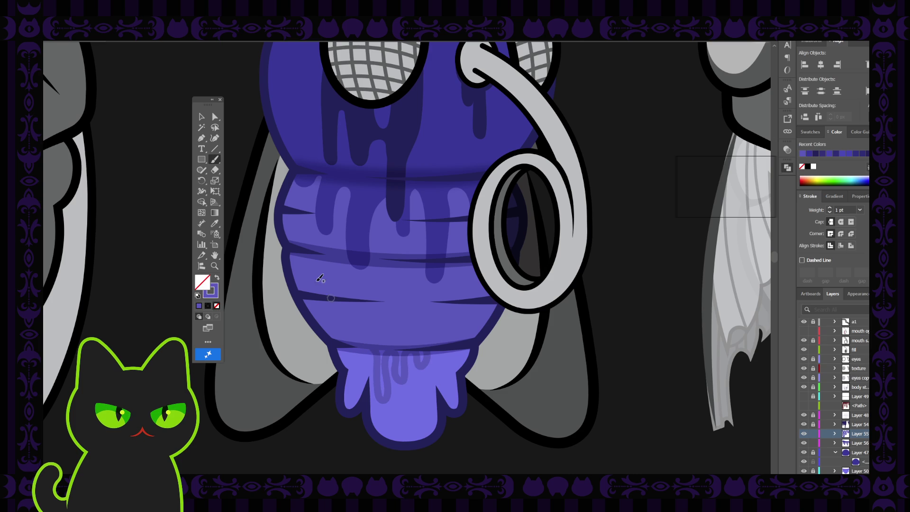
left_click(202, 140)
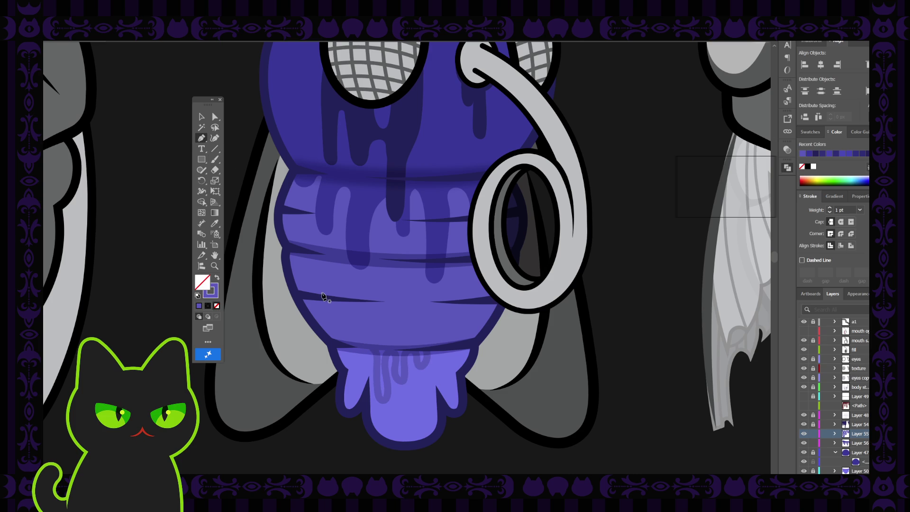
left_click(373, 350)
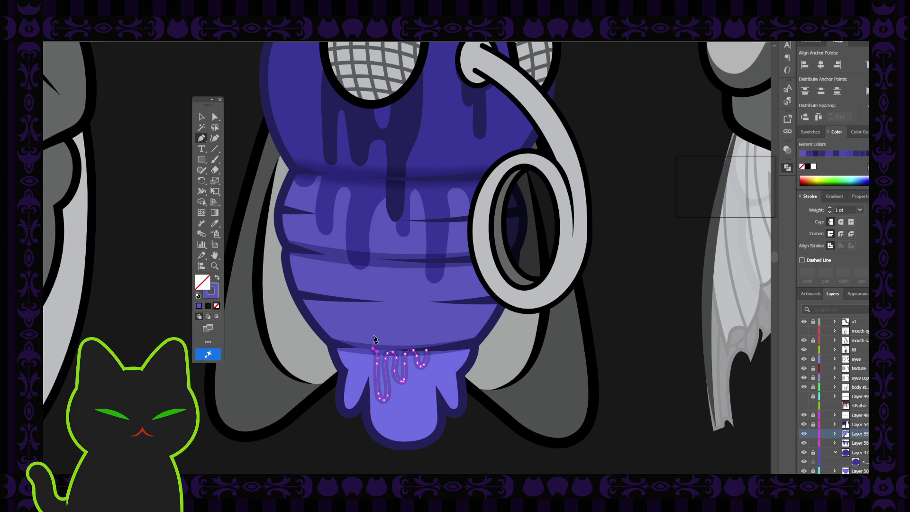
left_click(373, 335)
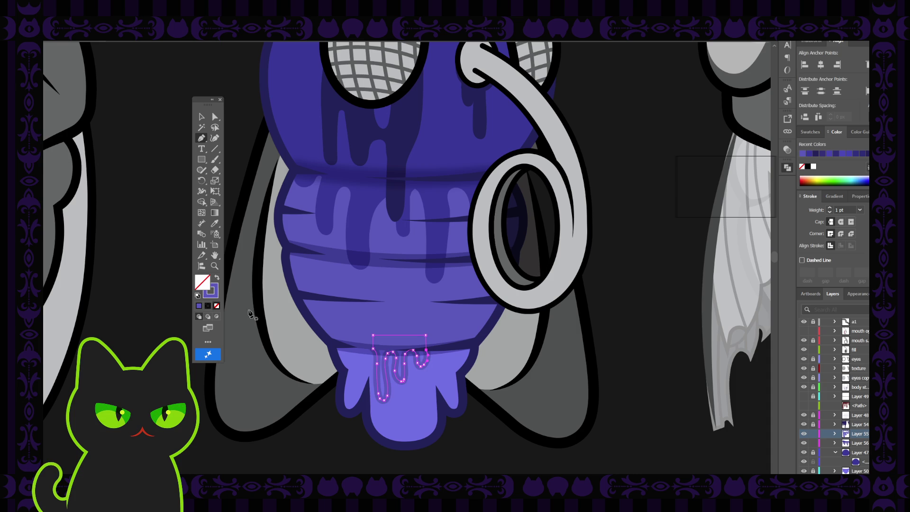
key("shift+x")
key("v")
left_click(184, 193)
left_click(381, 356)
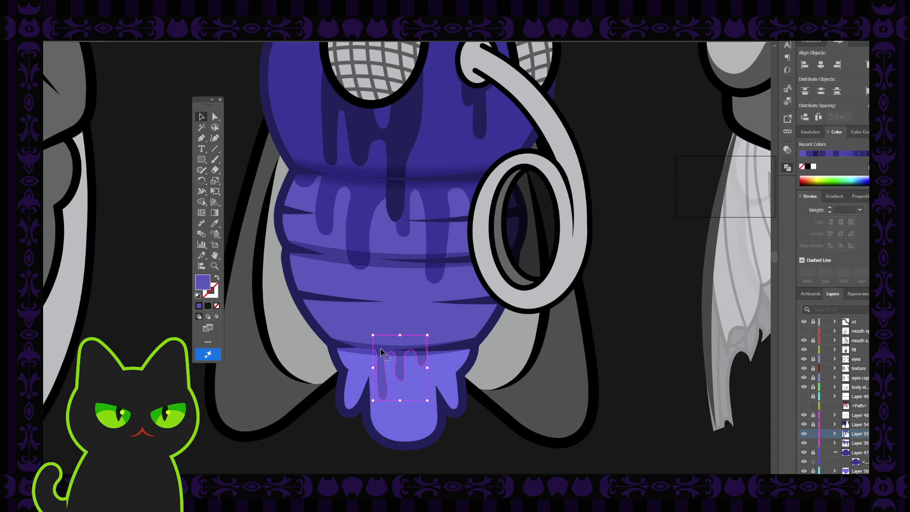
key("Delete")
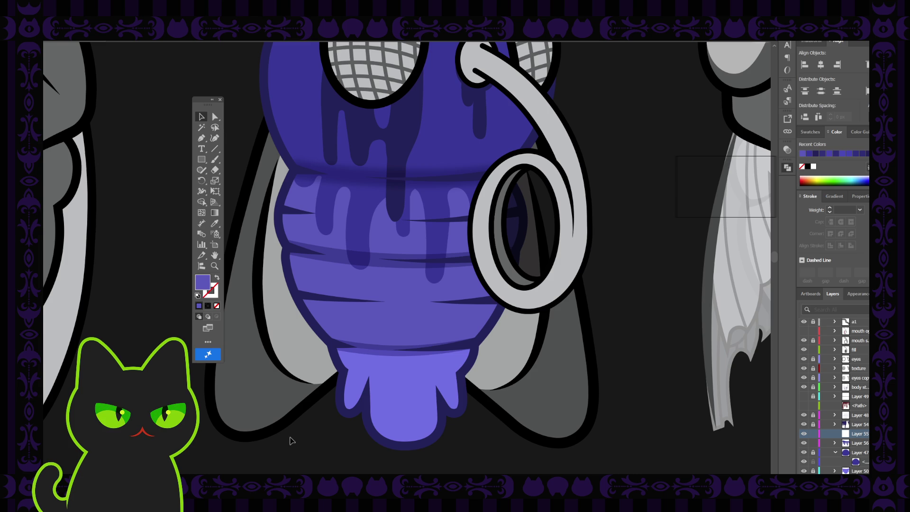
Step: Paint looping purple drip strokes over the abdomen bottom, undoing the last dark stroke
key("b")
mouse_move(346, 344)
left_mouse_down()
mouse_move(368, 377)
mouse_move(375, 346)
mouse_move(385, 350)
mouse_move(391, 389)
mouse_move(397, 354)
mouse_move(408, 351)
mouse_move(412, 365)
mouse_move(423, 351)
left_mouse_up()
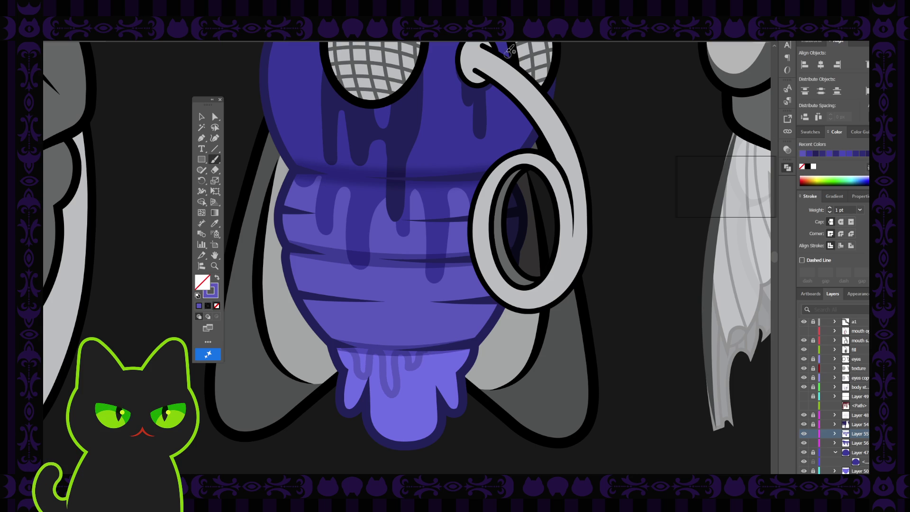
key("shift+x")
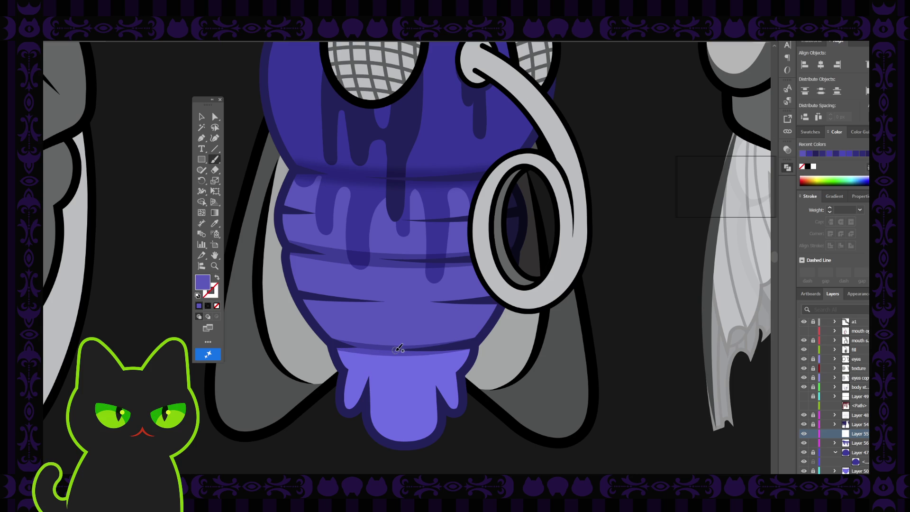
left_click_drag(402, 349, 391, 389)
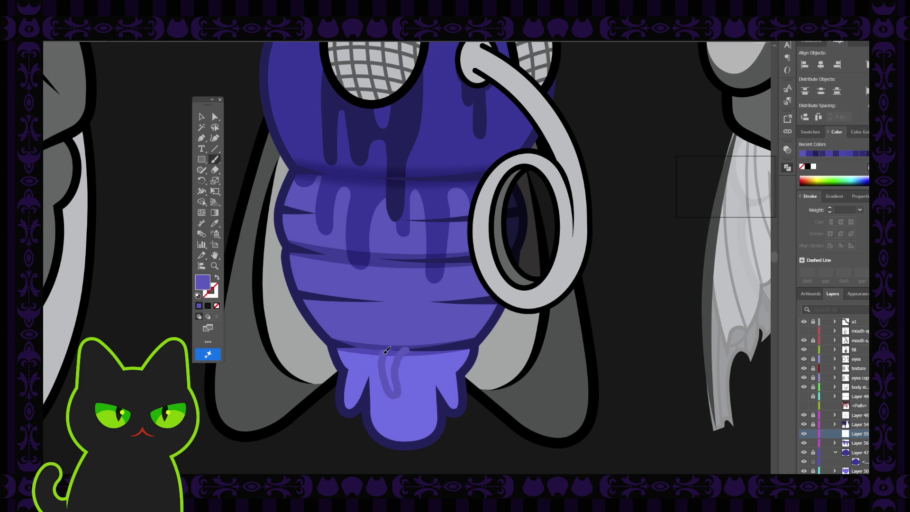
key("shift+x")
key("shift+x")
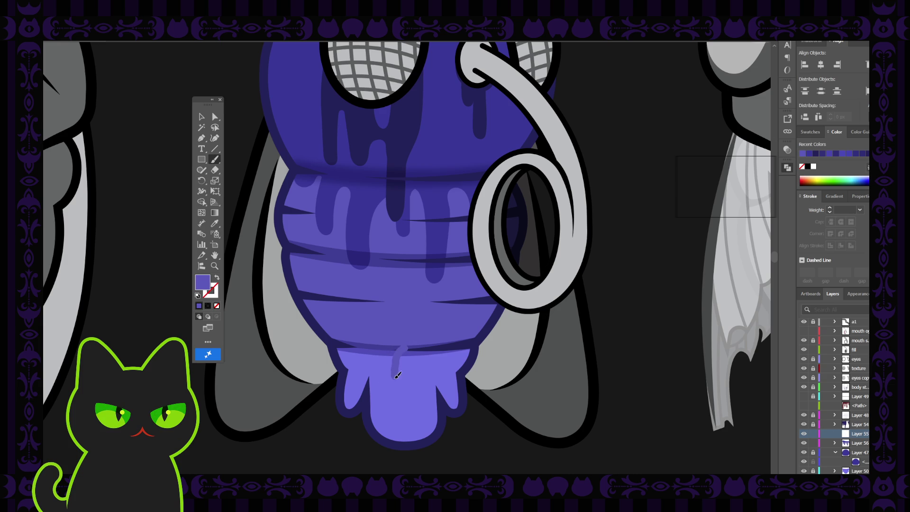
mouse_move(391, 392)
left_mouse_down()
mouse_move(385, 350)
mouse_move(363, 369)
mouse_move(366, 346)
mouse_move(355, 355)
mouse_move(346, 345)
left_mouse_up()
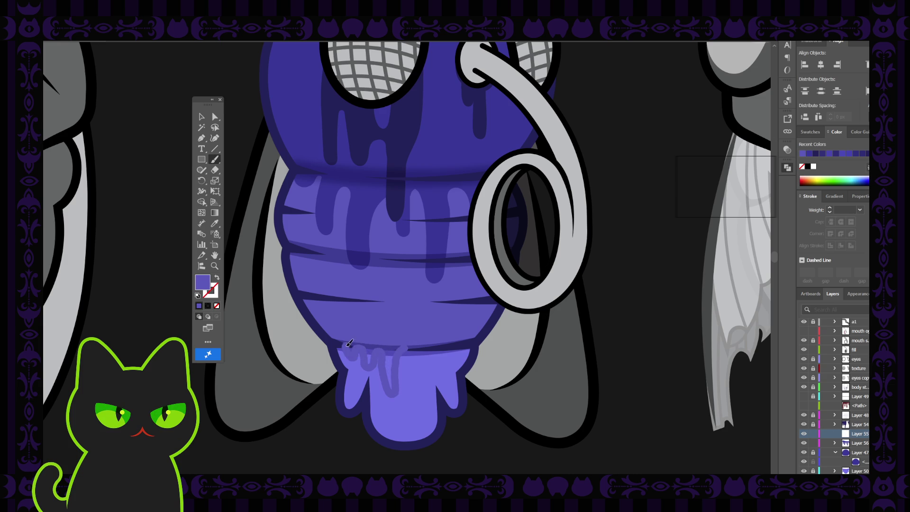
key("shift+x")
key("ctrl+z")
key("ctrl+z")
Step: Zoom in on the drip tip and paint a small mark and a hook-shaped drip from the band edge
key("ctrl+equal")
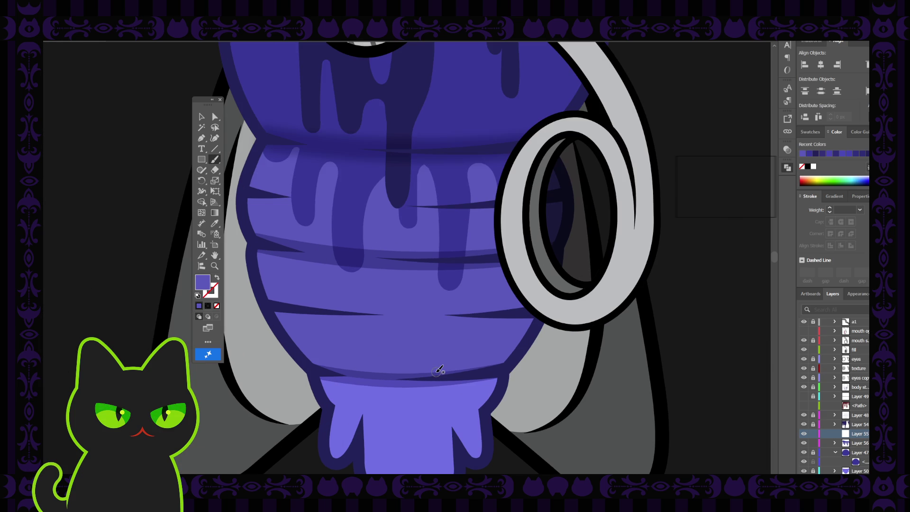
left_click_drag(399, 324, 388, 211)
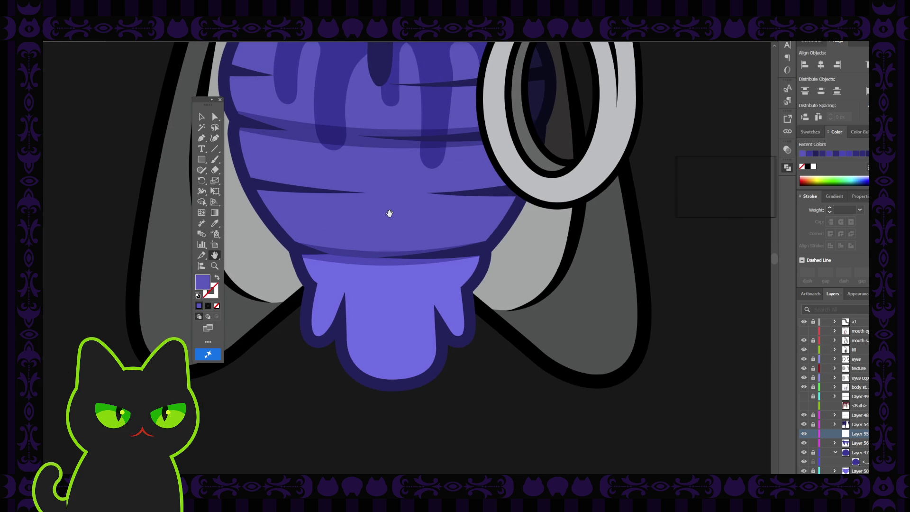
left_click_drag(347, 283, 345, 264)
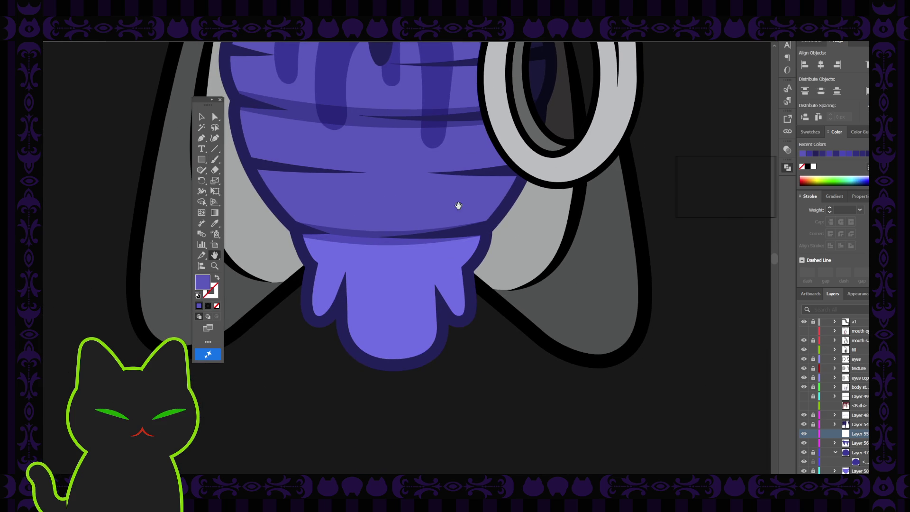
mouse_move(417, 229)
left_mouse_down()
mouse_move(393, 233)
mouse_move(393, 284)
mouse_move(377, 300)
mouse_move(366, 263)
mouse_move(371, 223)
mouse_move(350, 256)
mouse_move(331, 228)
left_mouse_up()
key("shift+x")
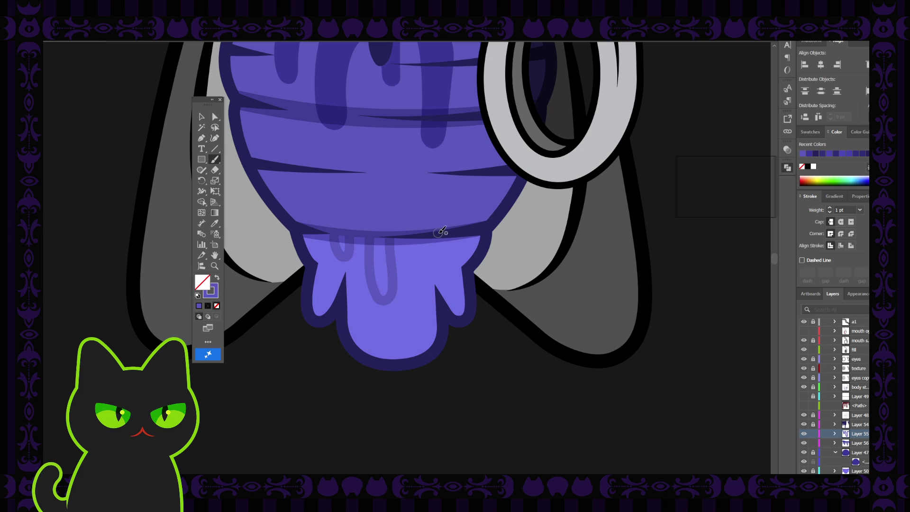
mouse_move(450, 232)
left_mouse_down()
mouse_move(436, 237)
mouse_move(432, 269)
mouse_move(417, 230)
left_mouse_up()
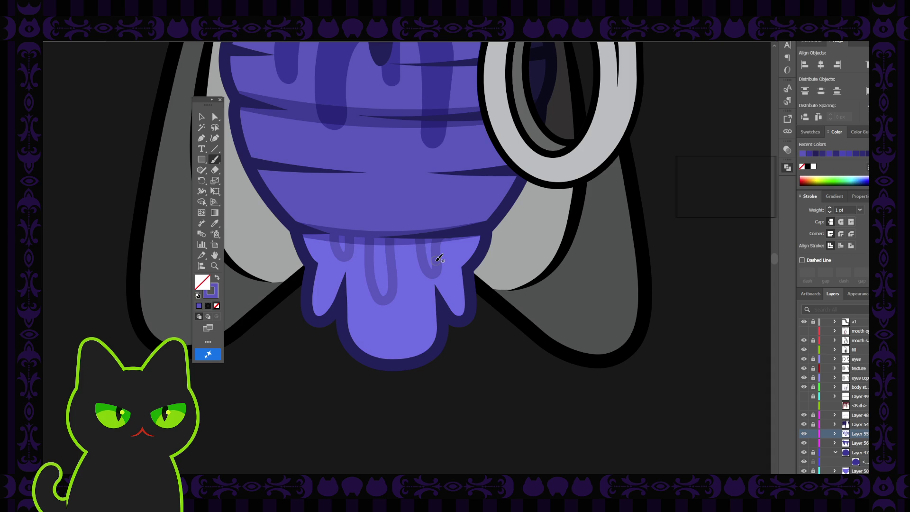
left_click(202, 117)
Step: Extend the drip stroke path with a new top anchor, close it, and fill it purple
left_click(347, 256)
key("p")
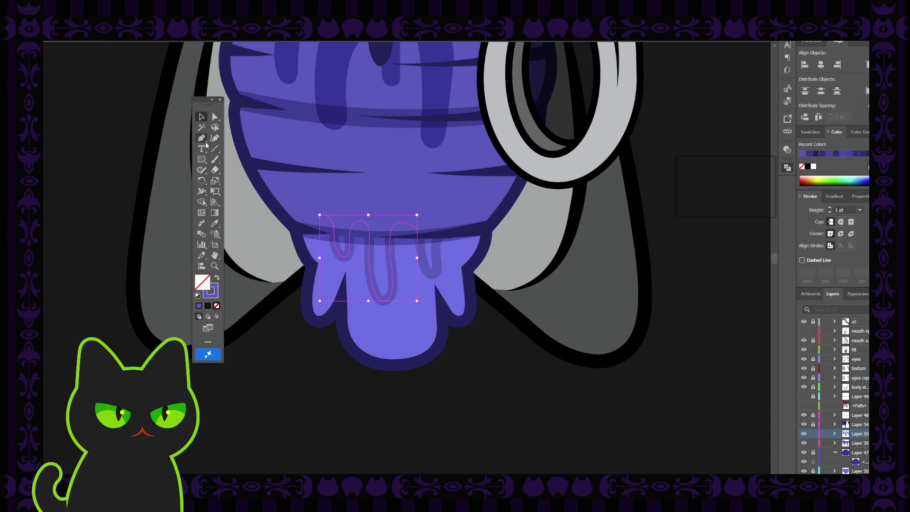
left_click(319, 215)
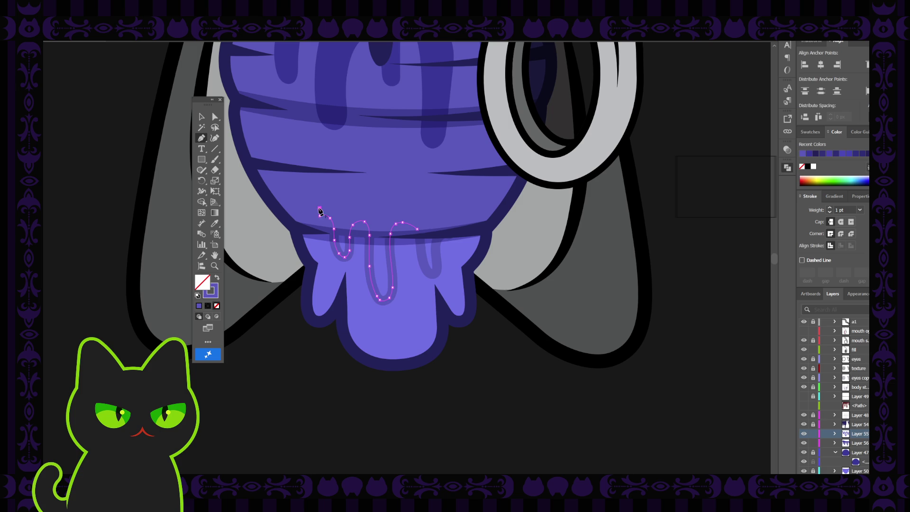
left_click(420, 208)
left_click(416, 229)
left_click(202, 116)
left_click(288, 292)
left_click(353, 256)
left_click(216, 279)
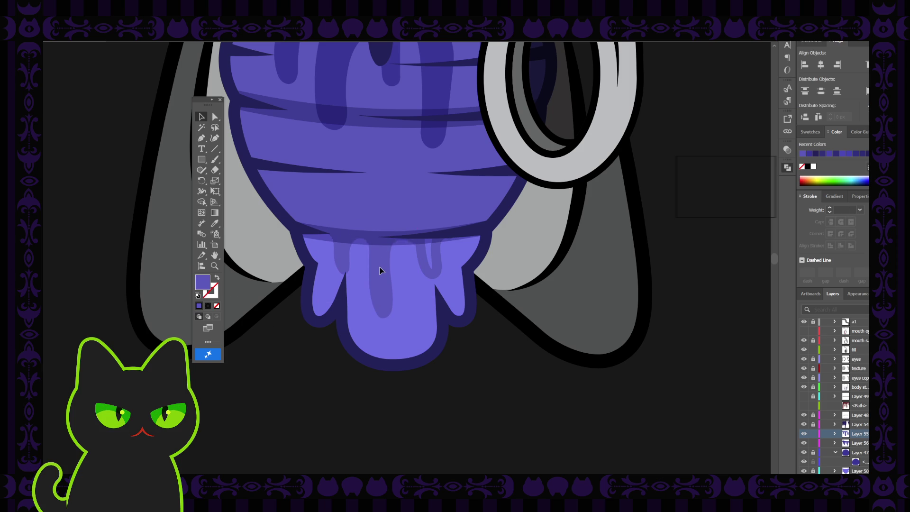
Step: Close the small drip path with a curved top anchor and fill it purple
left_click(422, 258)
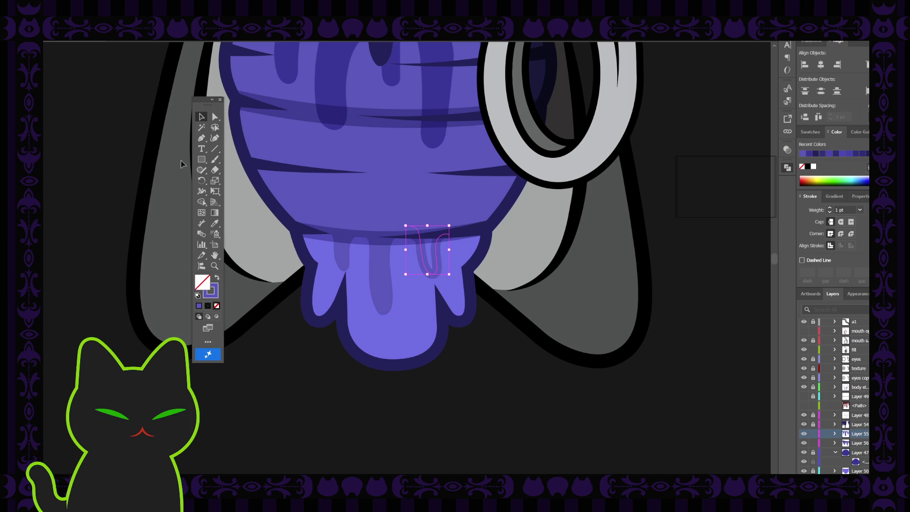
key("p")
left_click_drag(416, 229, 432, 227)
left_click(448, 235)
left_click(200, 115)
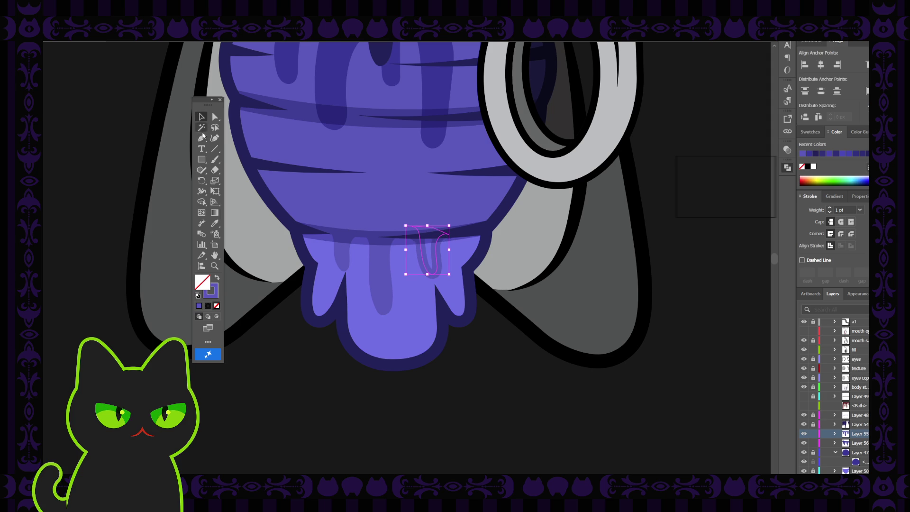
left_click(216, 277)
left_click(286, 358)
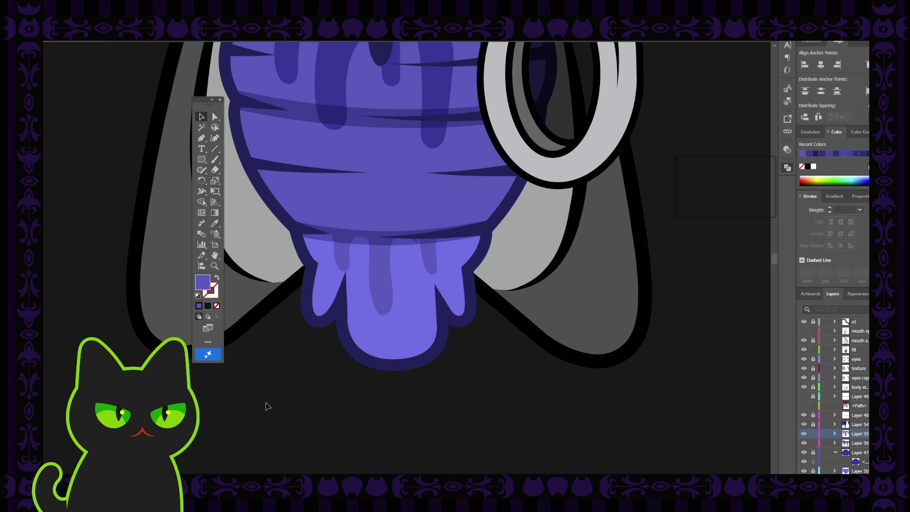
Step: Nudge the darker drip stripes left and down and add an anchor point to their path
left_click(431, 250)
left_click(383, 249)
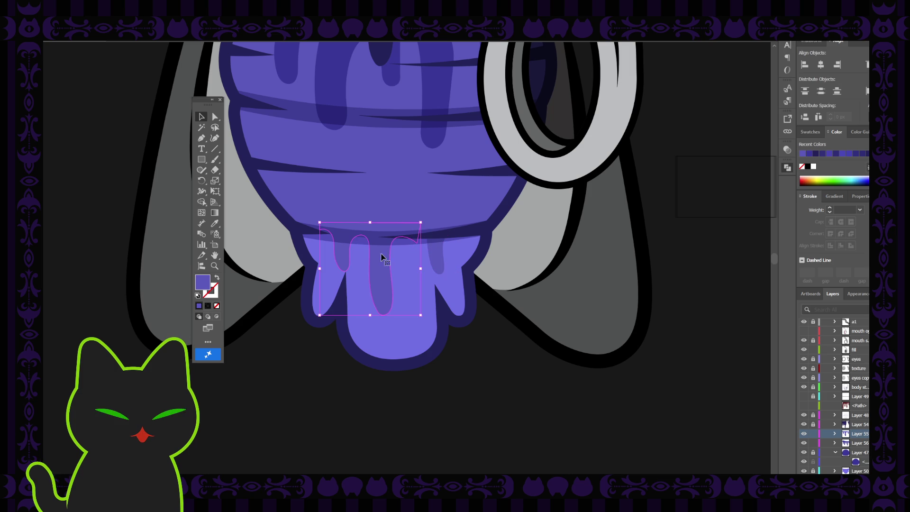
key("ctrl+shift+a")
left_click(374, 251)
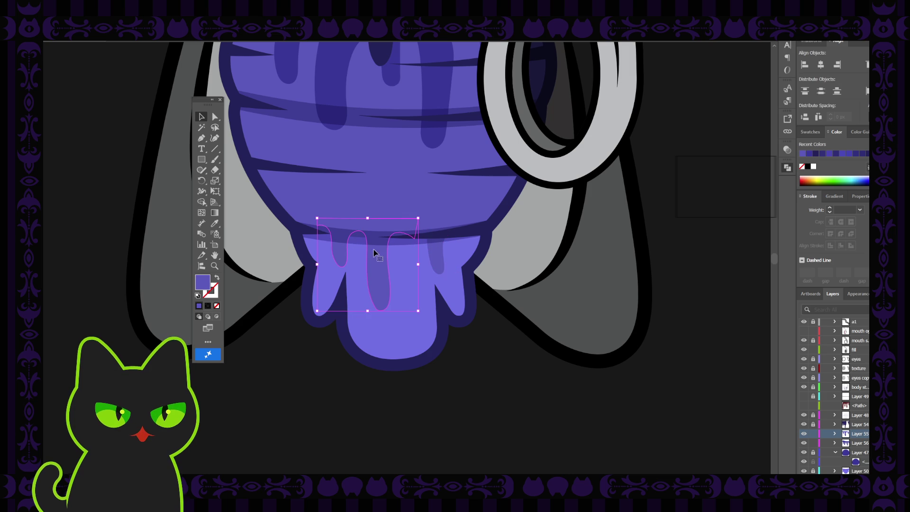
left_click(201, 138)
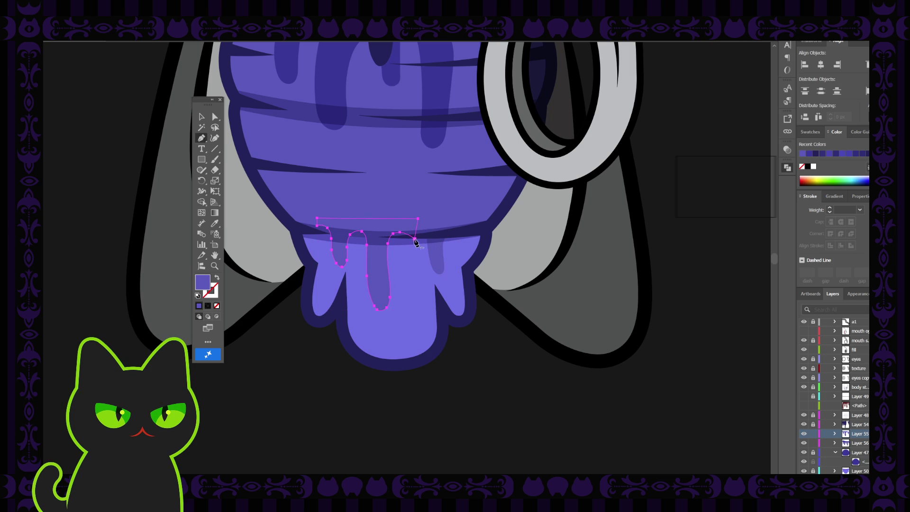
key("v")
key("ctrl+shift+a")
left_click_drag(376, 260, 369, 270)
left_click(368, 267)
left_click(201, 138)
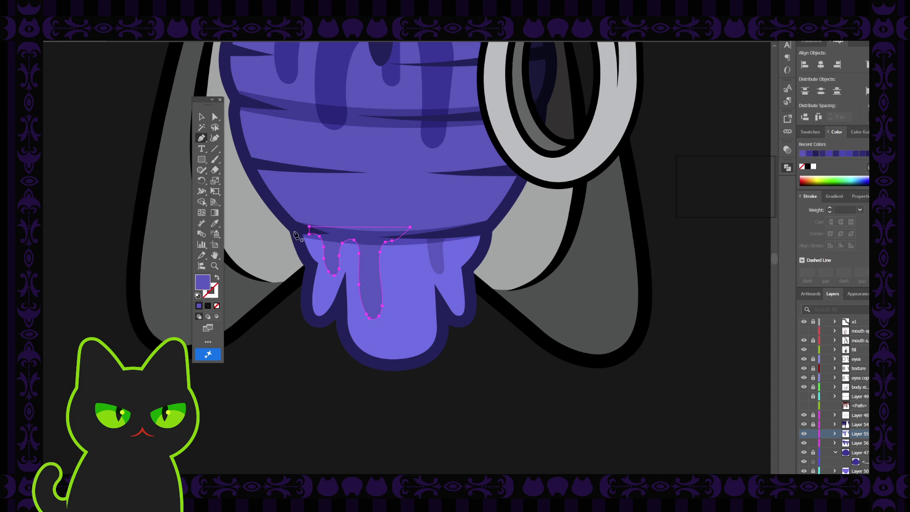
left_click(315, 232)
key("v")
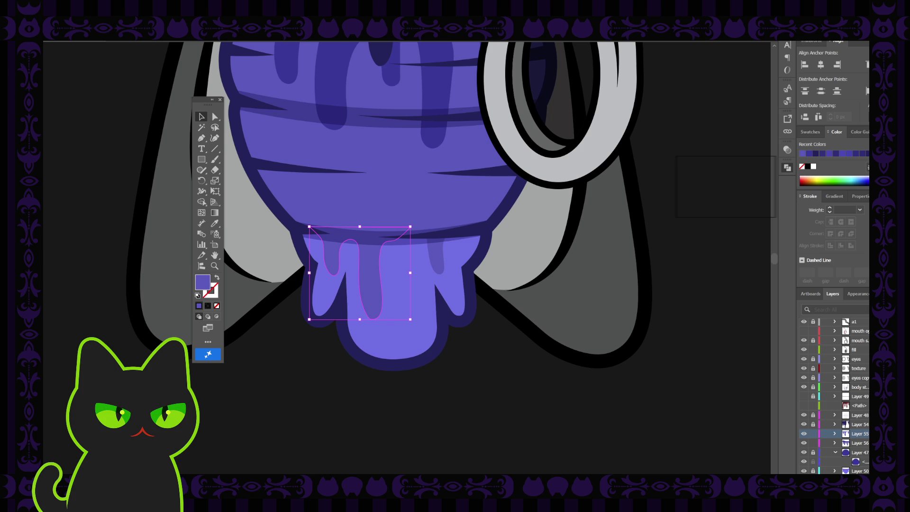
left_click(264, 398)
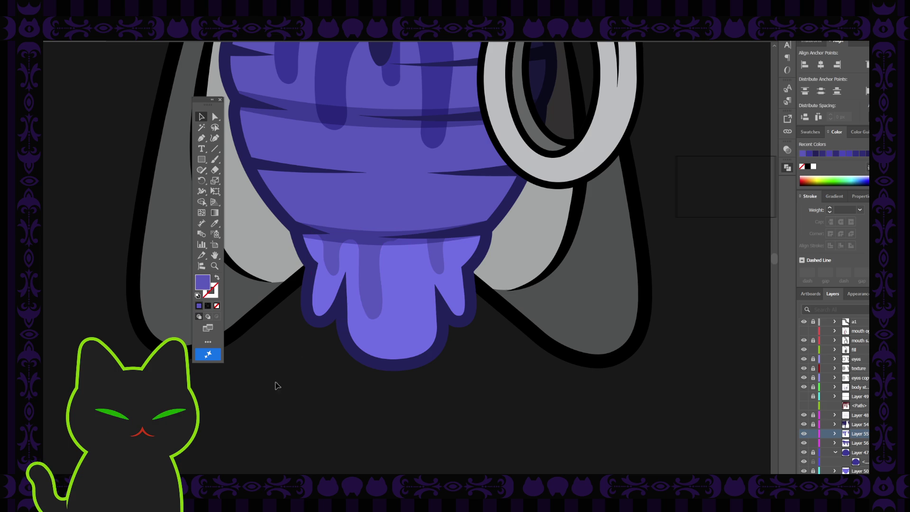
Step: Reshape the left drip's lower curve by dragging its anchors with Direct Selection
left_click(365, 261)
scroll(365, 262, "up", 1)
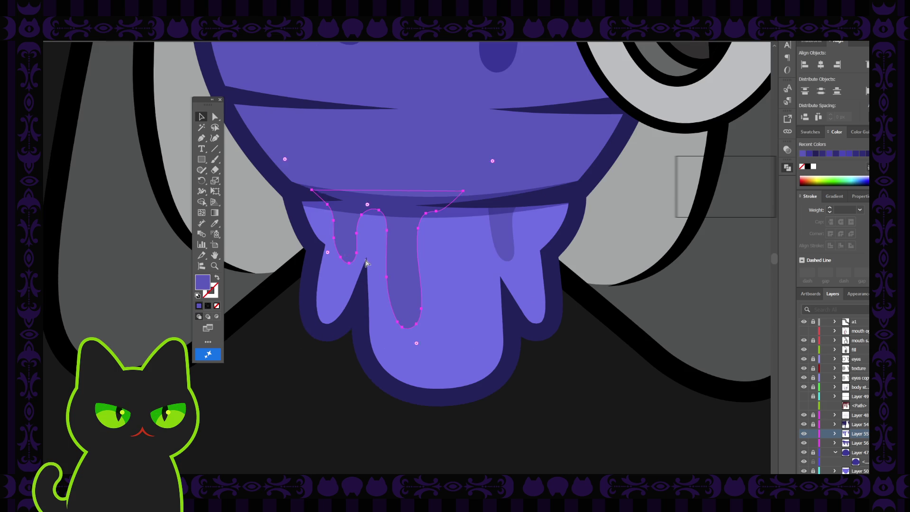
left_click(215, 117)
left_click(340, 257)
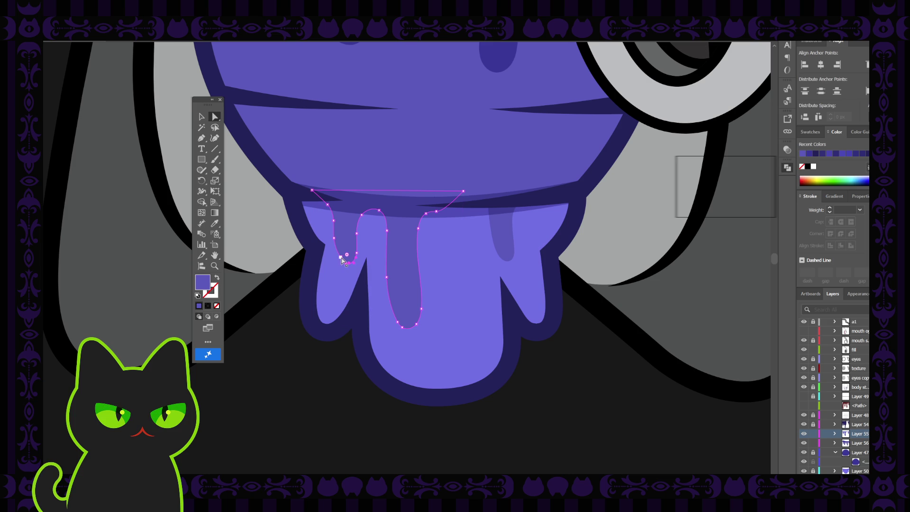
left_click_drag(341, 259, 339, 260)
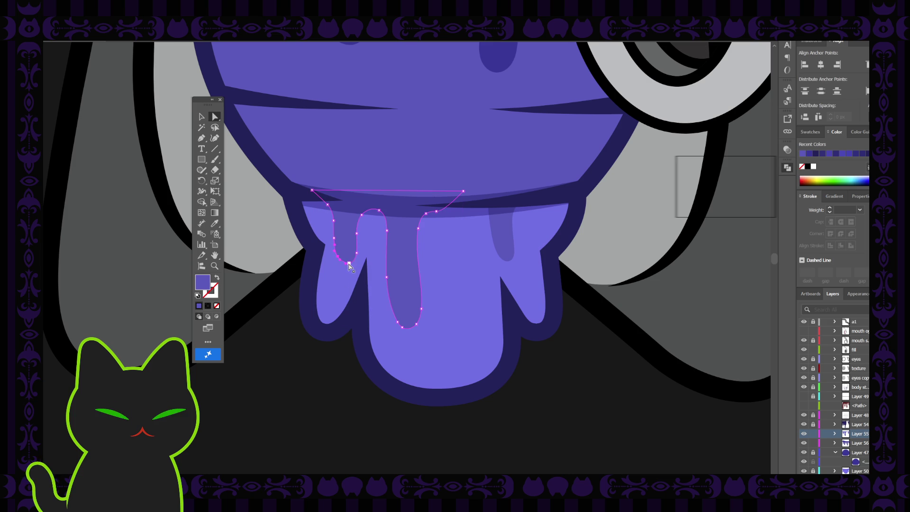
left_click(343, 263)
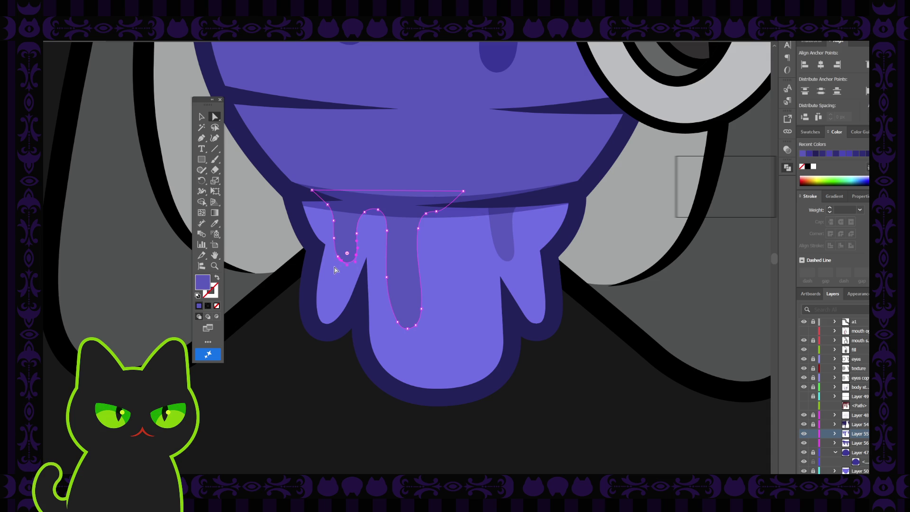
left_click(345, 252)
left_click(462, 191)
left_click(310, 190)
Step: Pull the drip's top-left corner up and left and adjust the anchors along its bottom curve
left_click_drag(311, 190, 305, 186)
left_click(447, 209)
left_click(437, 211)
left_click(440, 213)
left_click_drag(411, 330, 403, 310)
left_click(387, 304)
Step: Move the dark drip overlay slightly down and tilt it a little clockwise
left_click(201, 117)
left_click(260, 243)
left_click(344, 221)
left_click_drag(394, 225, 395, 231)
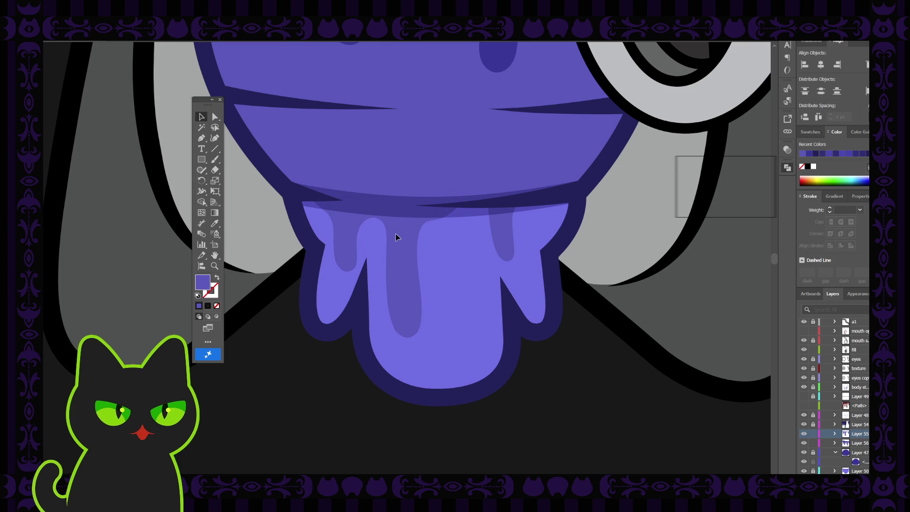
left_click(395, 233)
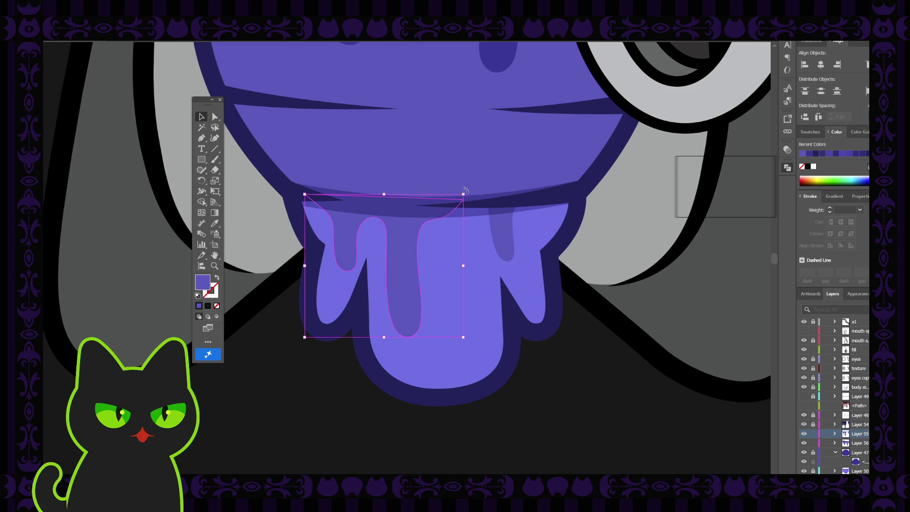
left_click_drag(465, 190, 467, 197)
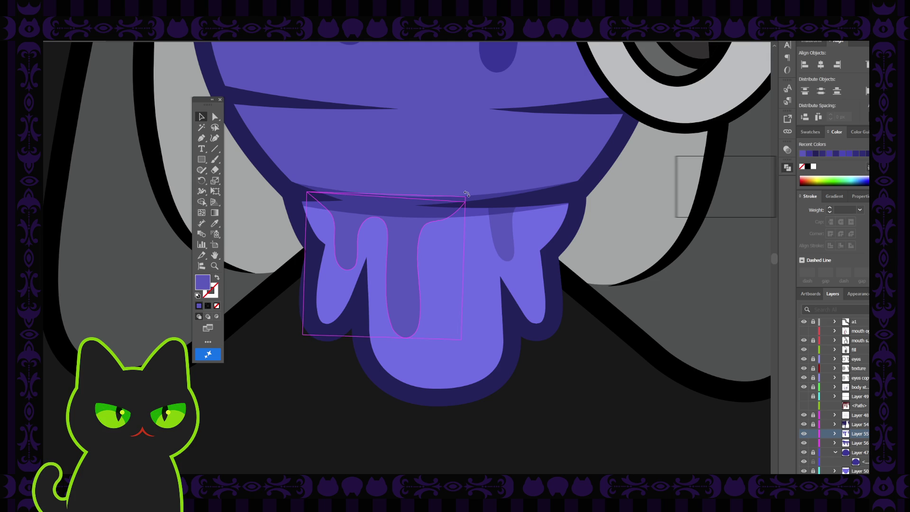
Step: Move the smaller drip on the right left and down
key("a")
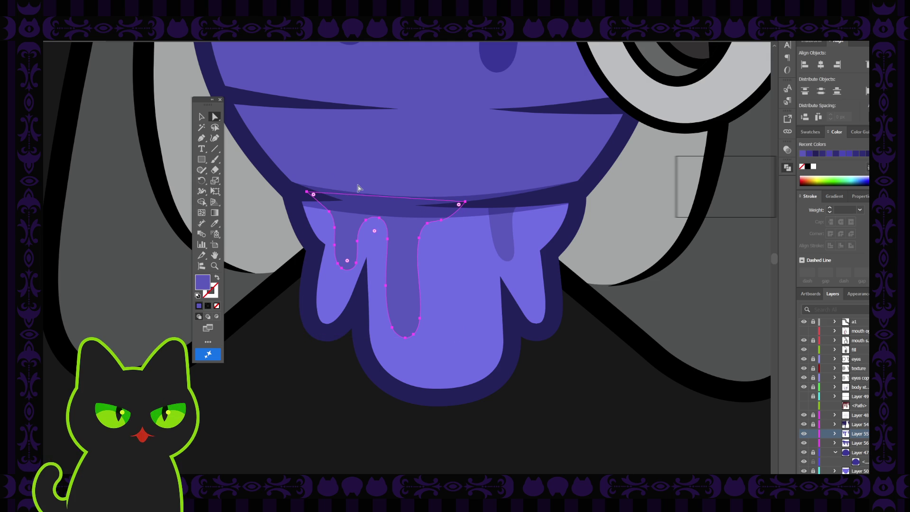
left_click(308, 193)
key("v")
left_click(508, 229)
left_click_drag(502, 219, 478, 228)
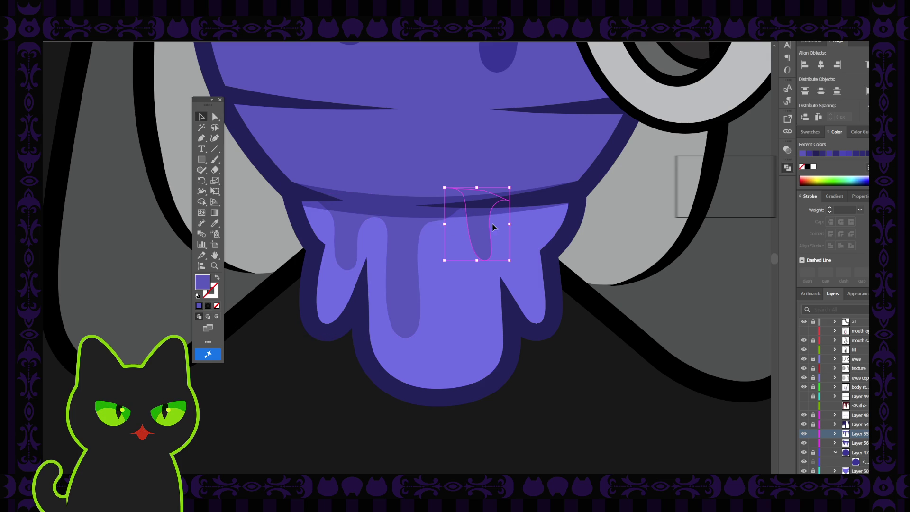
Step: Raise the small drip's top anchor, curve handle and right endpoint to reshape its top
left_click(215, 117)
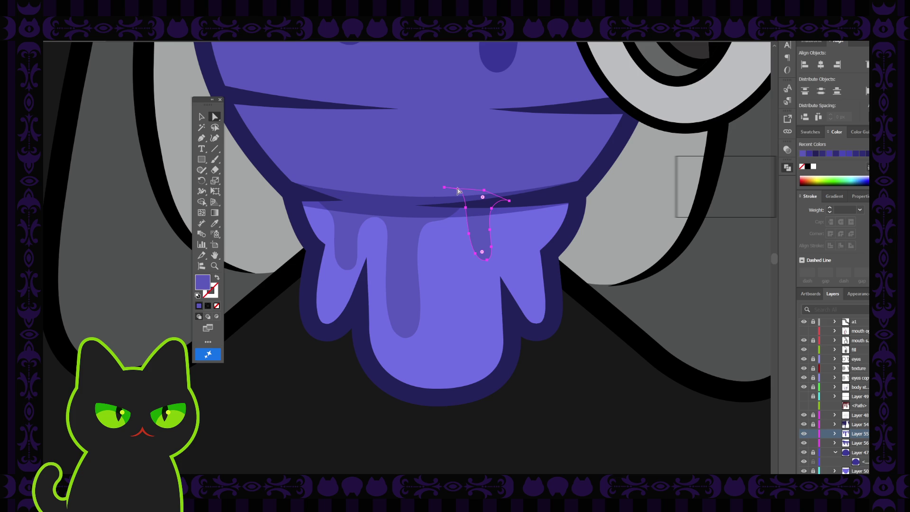
left_click(484, 191)
left_click_drag(485, 162, 487, 157)
left_click_drag(444, 188, 445, 179)
left_click_drag(509, 202, 511, 189)
left_click(201, 116)
left_click(409, 283)
Step: Move the dark drip stripe right, rotate it slightly clockwise, and nudge it up
key("ctrl+z")
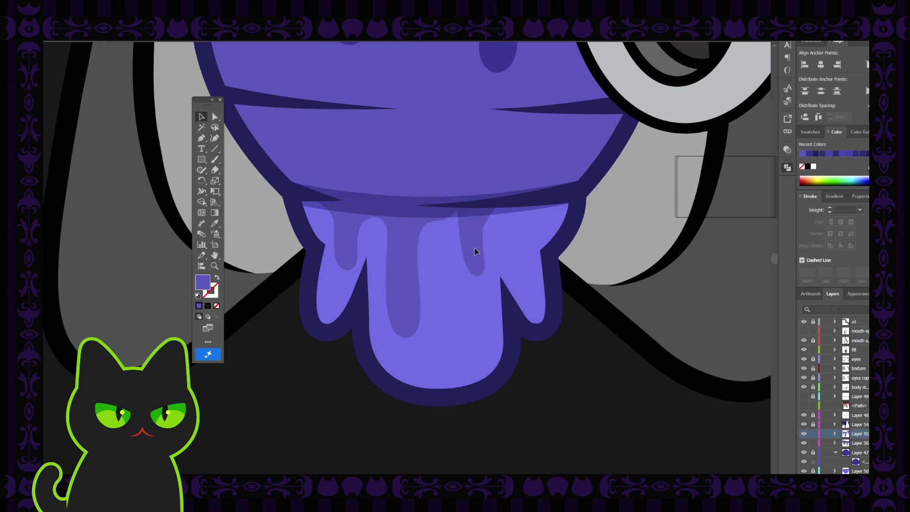
left_click_drag(473, 249, 484, 247)
left_click(486, 247)
left_click(516, 170)
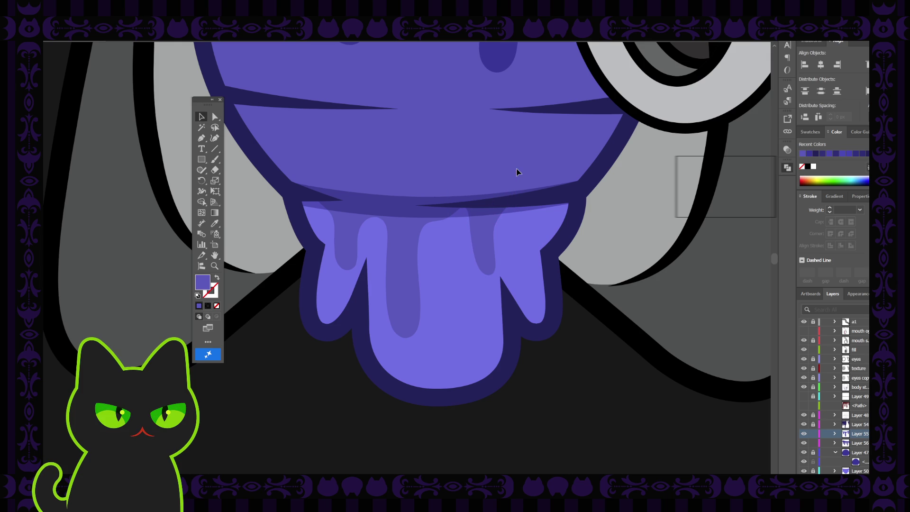
left_click(491, 226)
left_click_drag(518, 169, 522, 175)
left_click(504, 276)
left_click_drag(481, 256, 484, 251)
left_click(482, 250)
left_click(548, 371)
key("ctrl+minus")
key("ctrl+minus")
key("ctrl+minus")
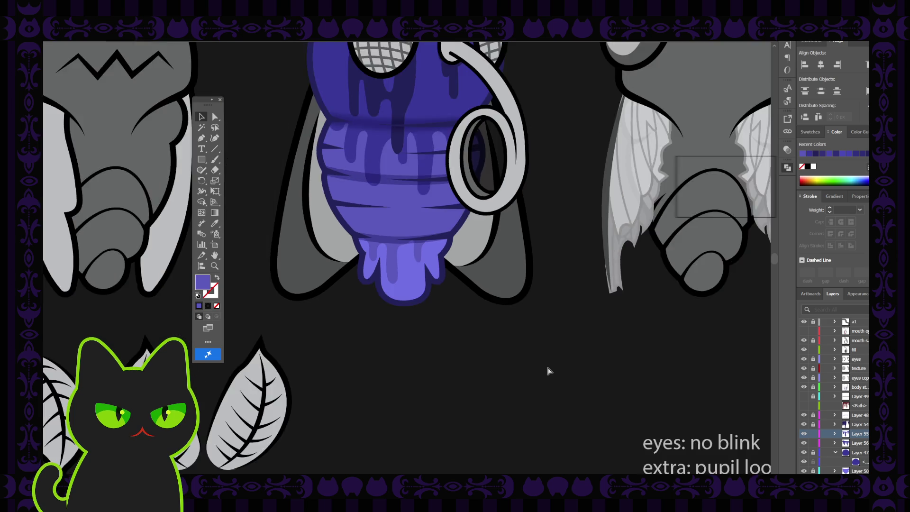
key("ctrl+plus")
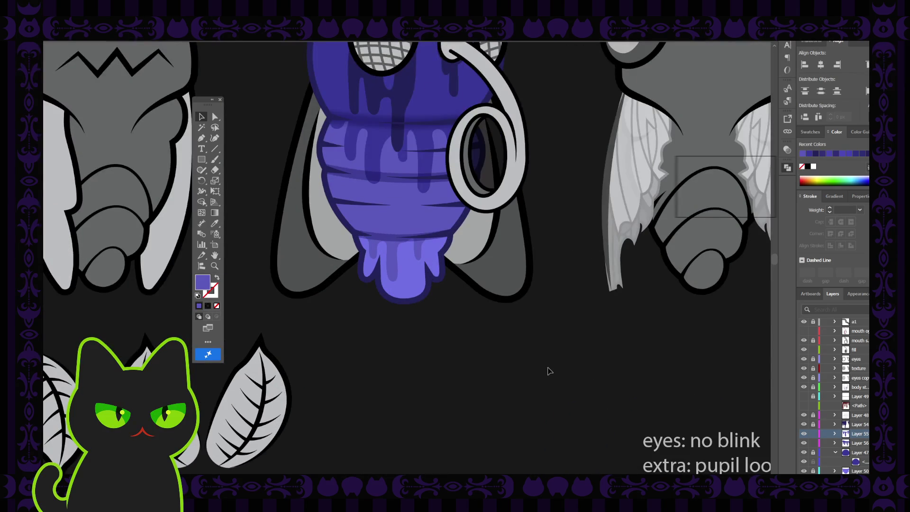
mouse_move(448, 194)
left_mouse_down()
mouse_move(448, 249)
mouse_move(416, 289)
left_mouse_up()
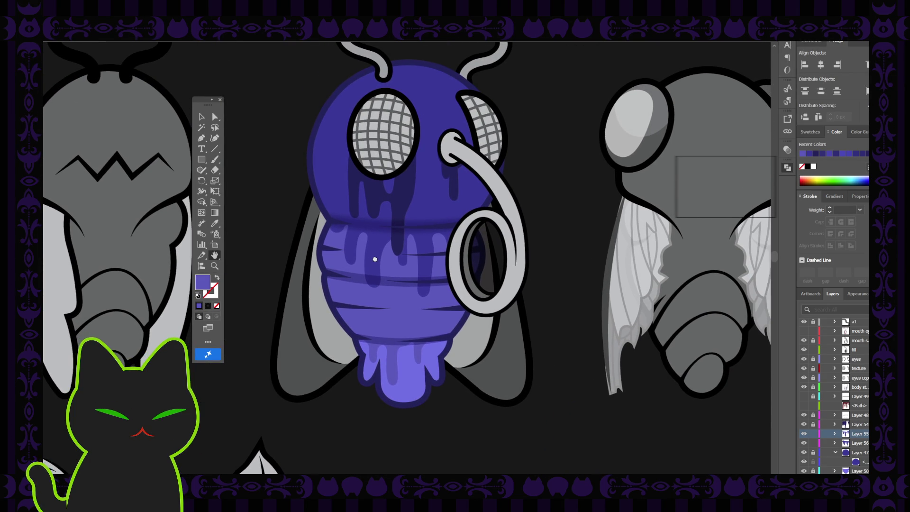
scroll(395, 257, "up", 1)
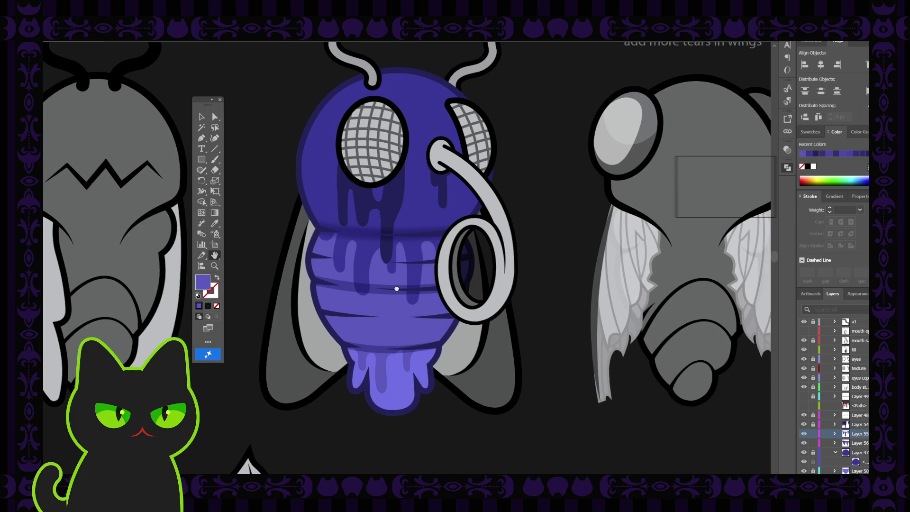
left_click_drag(408, 285, 398, 280)
left_click(202, 116)
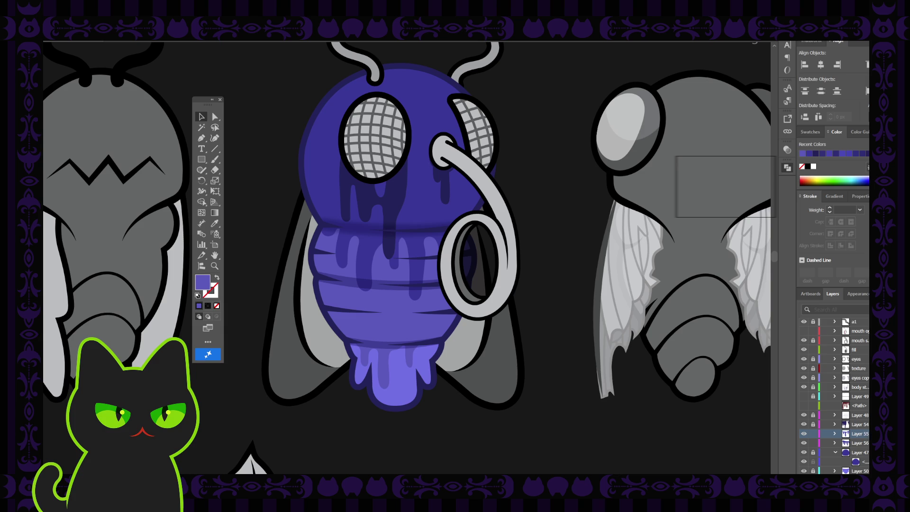
Step: Delete the stray empty <Path> entry from the Layers panel
double_click(860, 434)
left_click(864, 406)
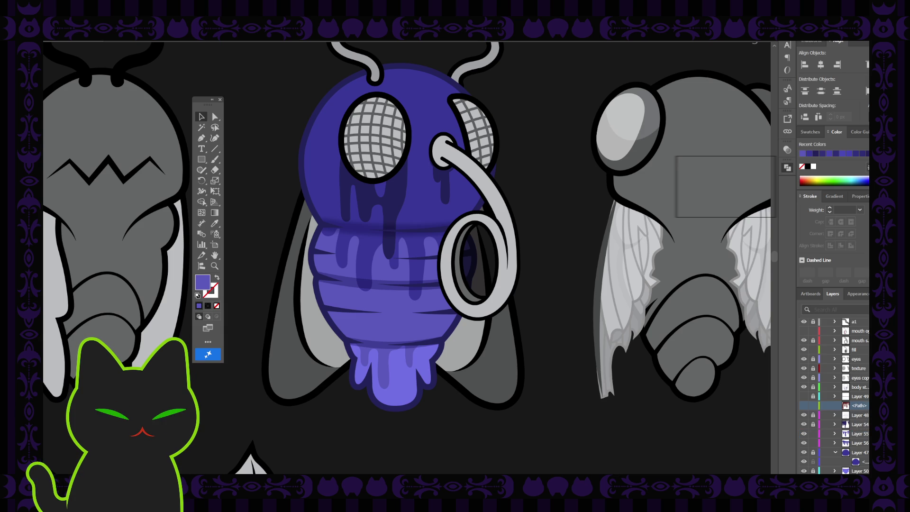
key("Delete")
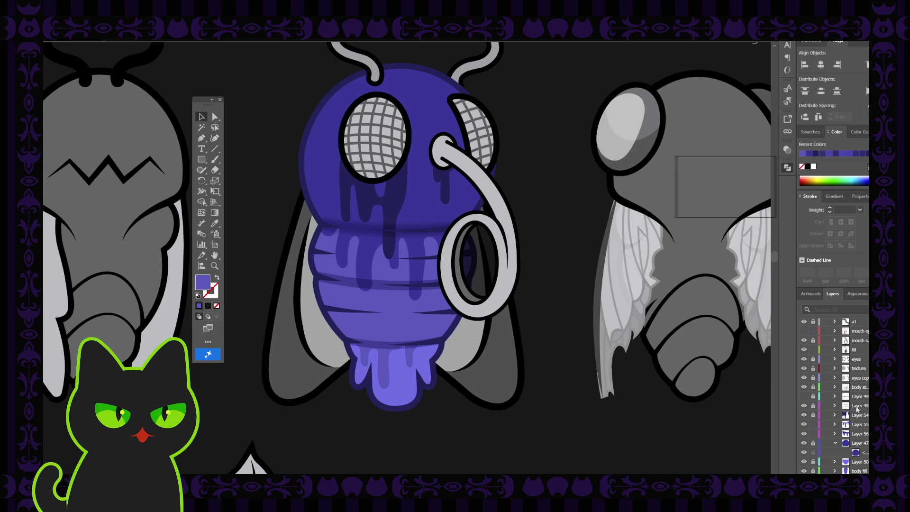
Step: Rename Layers 54, 55 and 56 to facial drip, tail drips and head drips
double_click(859, 415)
type("fa")
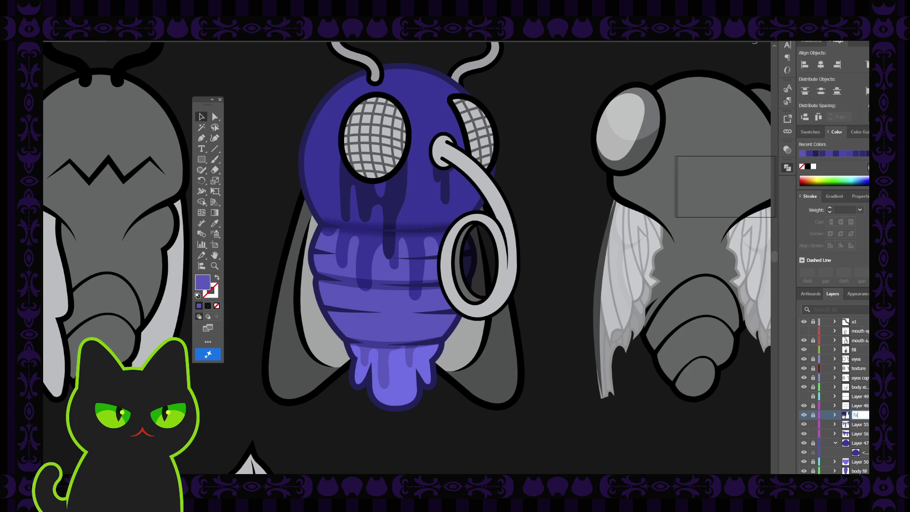
type("al drip")
left_click(860, 426)
left_click(805, 427)
double_click(859, 424)
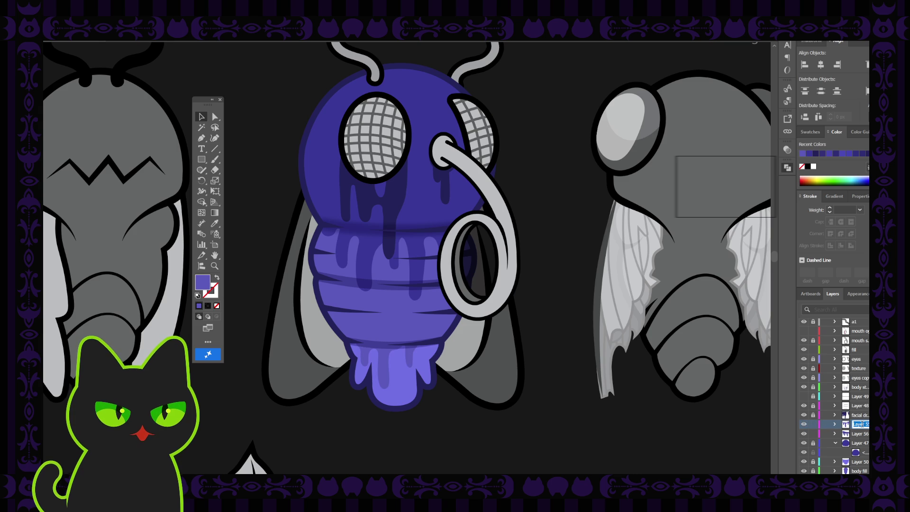
type("tail drip")
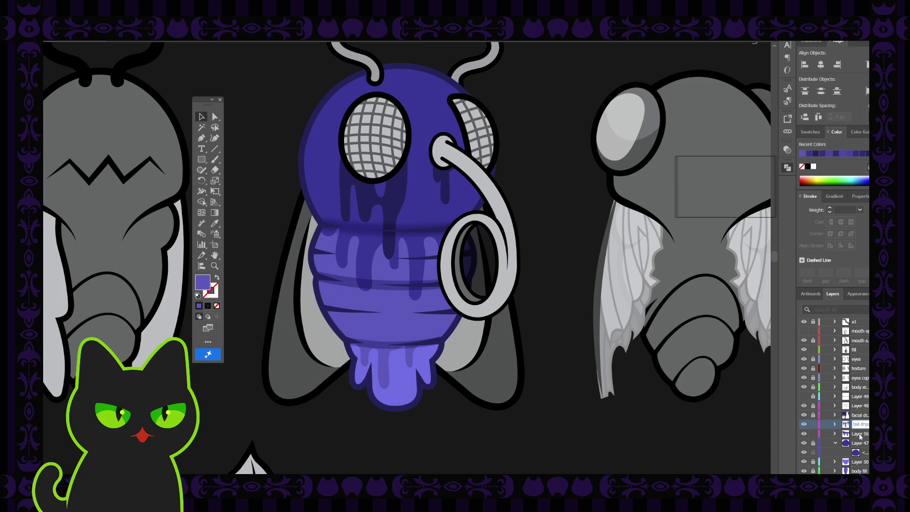
double_click(859, 434)
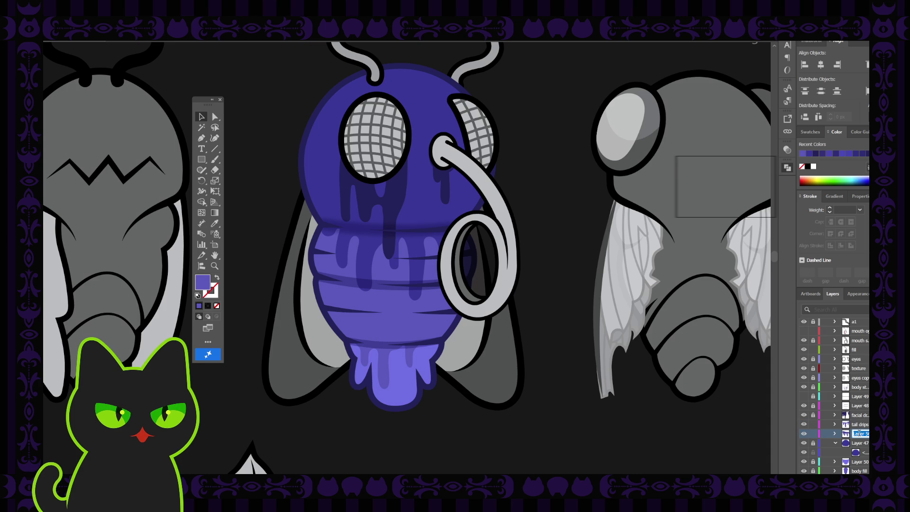
type("head d")
type("ips")
left_click(860, 426)
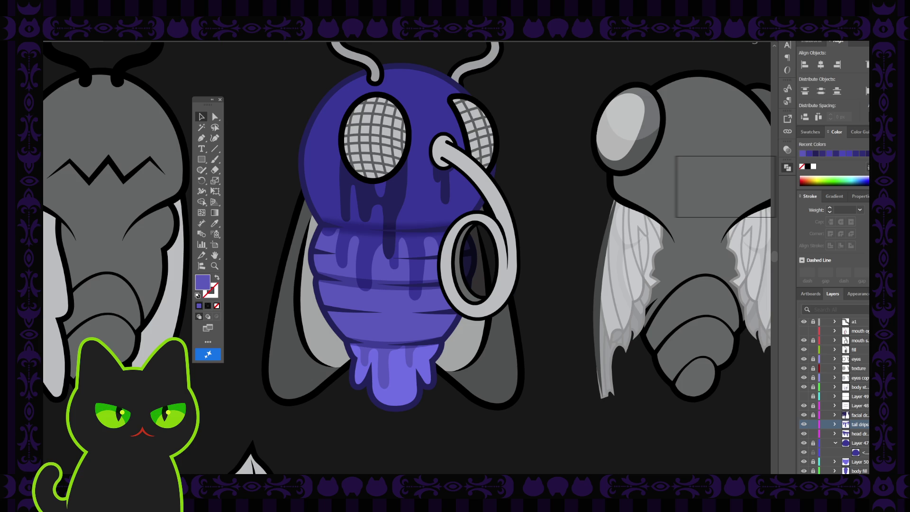
Step: Move the floating Tools panel left of the fly and select the small arc near the drip tops
key("h")
mouse_move(340, 192)
left_mouse_down()
mouse_move(302, 201)
mouse_move(309, 195)
left_mouse_up()
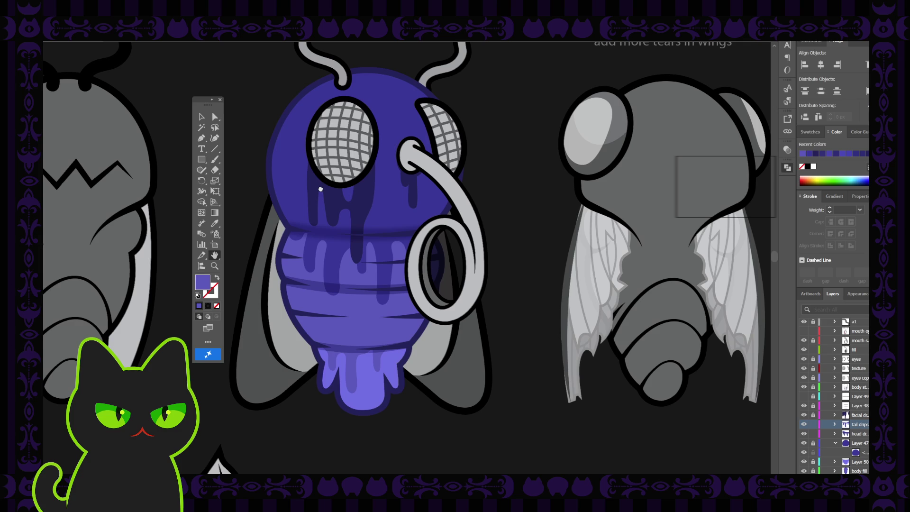
left_click_drag(205, 103, 178, 115)
left_click_drag(304, 175, 312, 178)
left_click(178, 134)
left_click(338, 247)
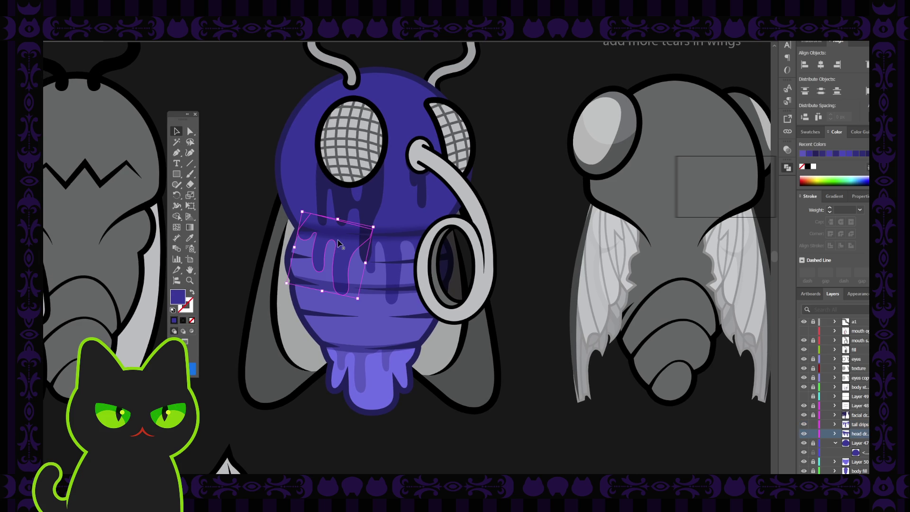
left_click(385, 256)
left_click(375, 244)
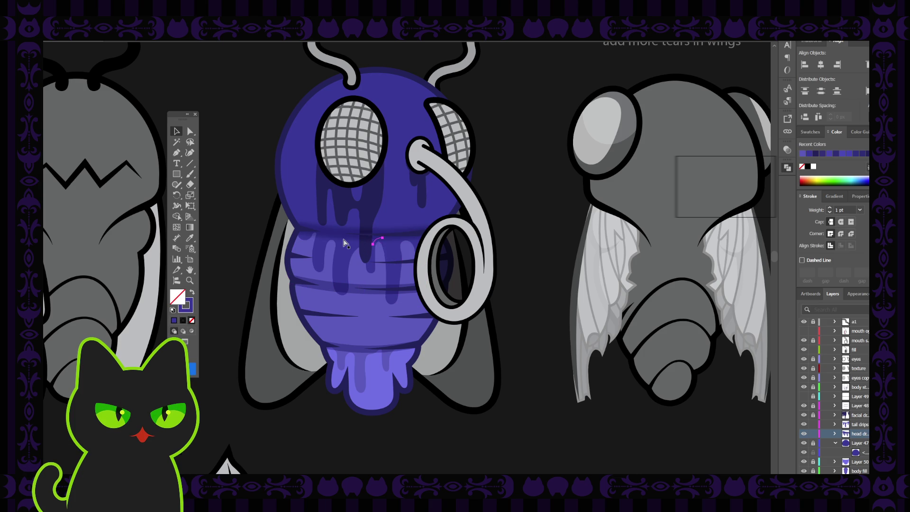
Step: Tilt the small arc slightly clockwise, then try shifting the narrow drip's curved top
scroll(343, 239, "up", 3)
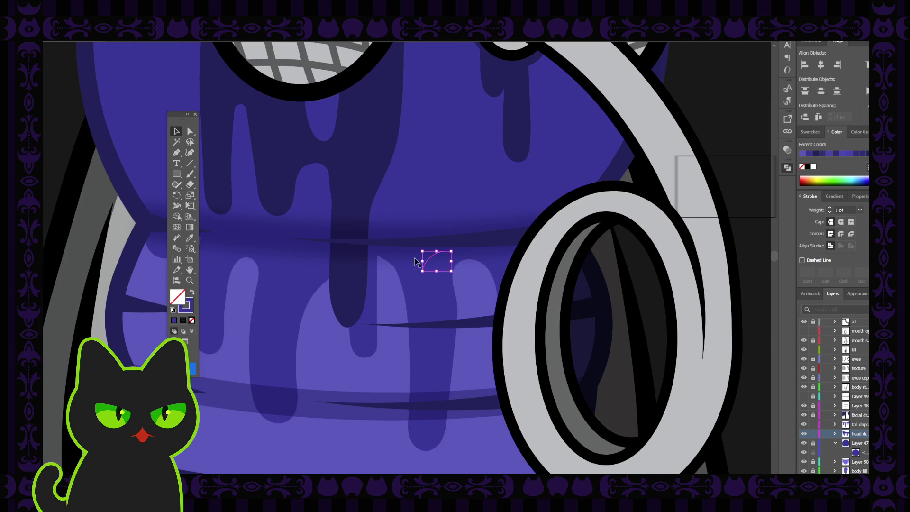
left_click_drag(403, 248, 405, 252)
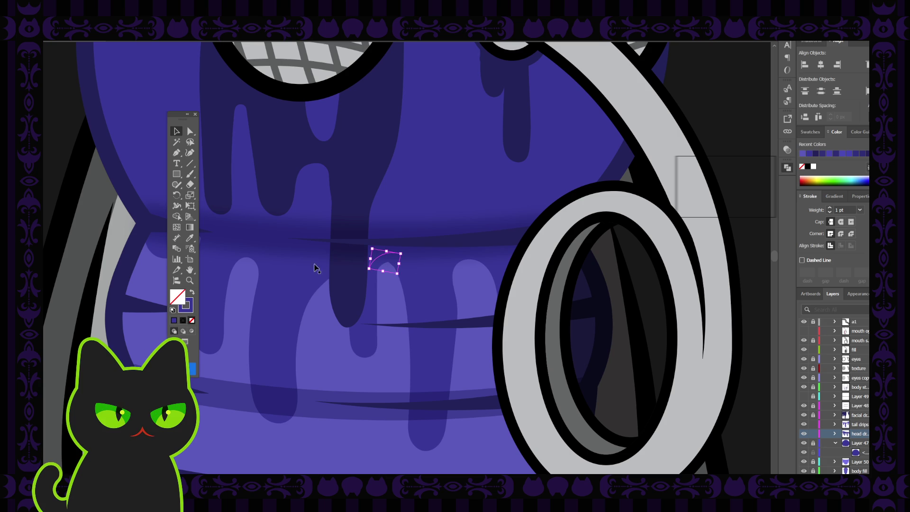
left_click(314, 266, "shift")
left_click(383, 259)
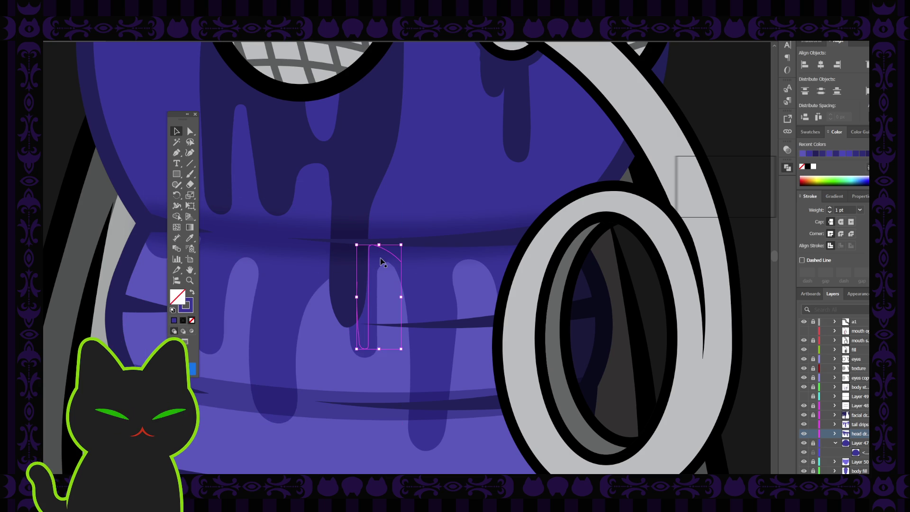
left_click_drag(379, 260, 369, 265)
Step: Reselect the small arc above the narrow drip and lock the head drips layer
left_click(435, 271)
left_click(381, 274)
left_click(383, 260)
left_click(812, 434)
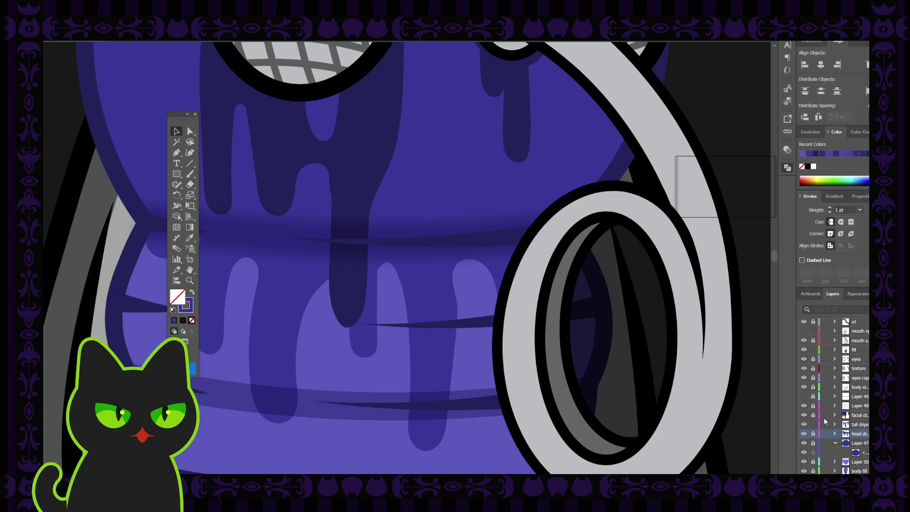
key("ctrl+minus")
key("ctrl+minus")
key("ctrl+minus")
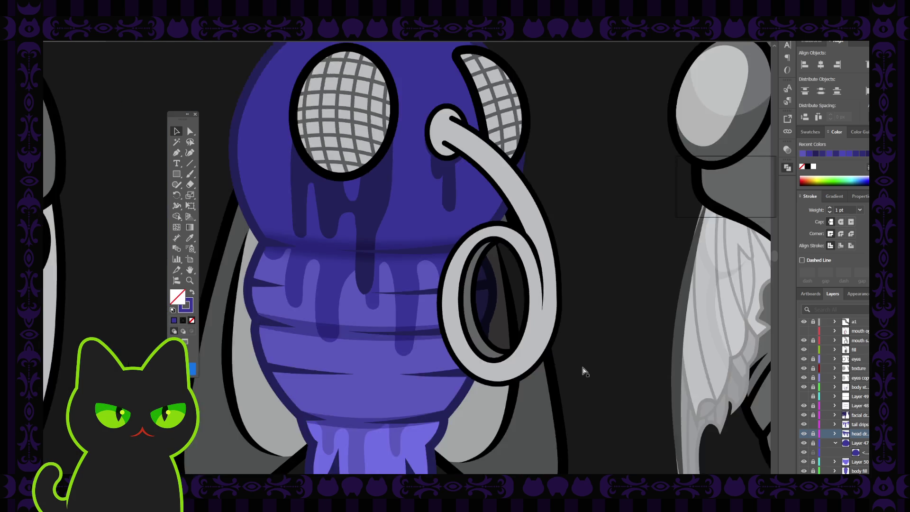
key("ctrl+plus")
key("h")
scroll(435, 226, "up", 2)
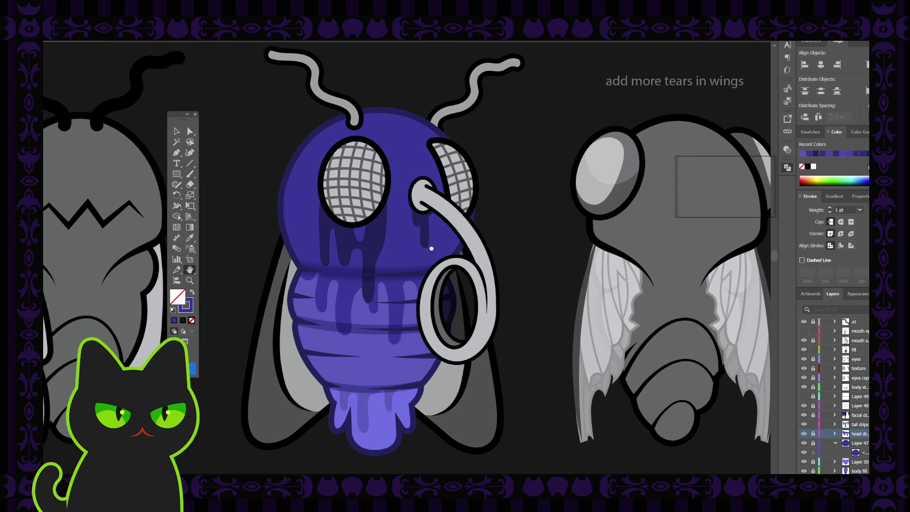
left_click(176, 131)
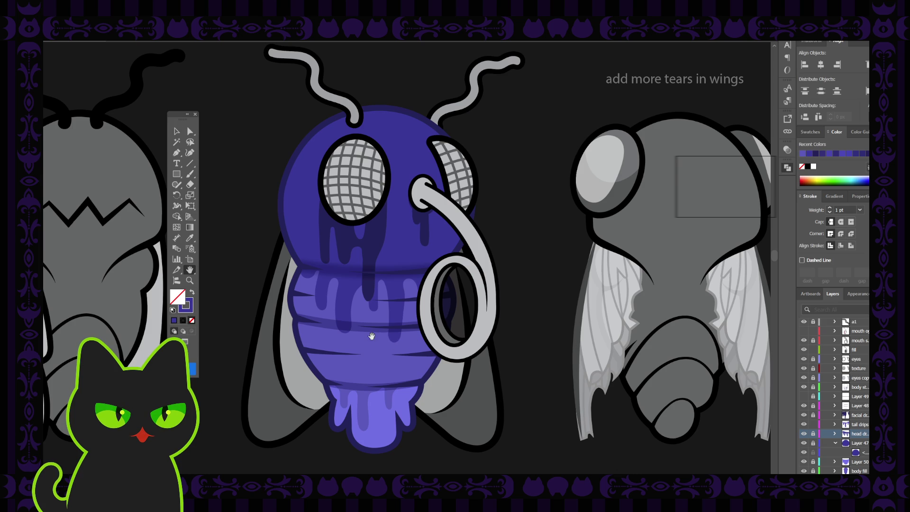
Step: Recentre the view on the fly and lock the tail drips layer
left_click_drag(371, 329, 368, 322)
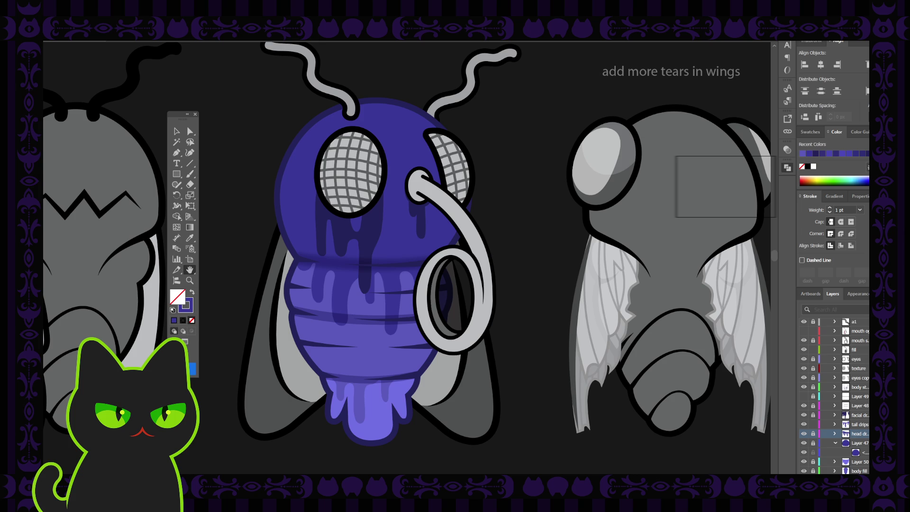
left_click_drag(432, 395, 426, 394)
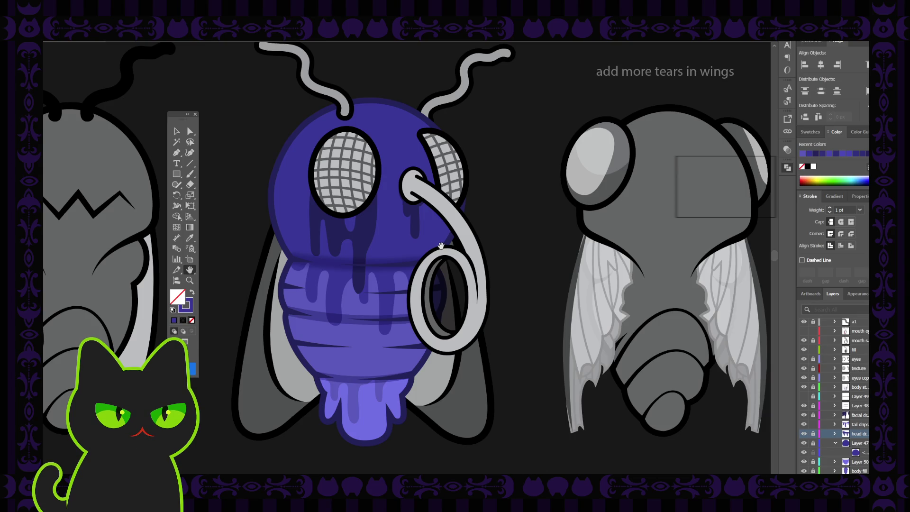
left_click_drag(381, 259, 382, 251)
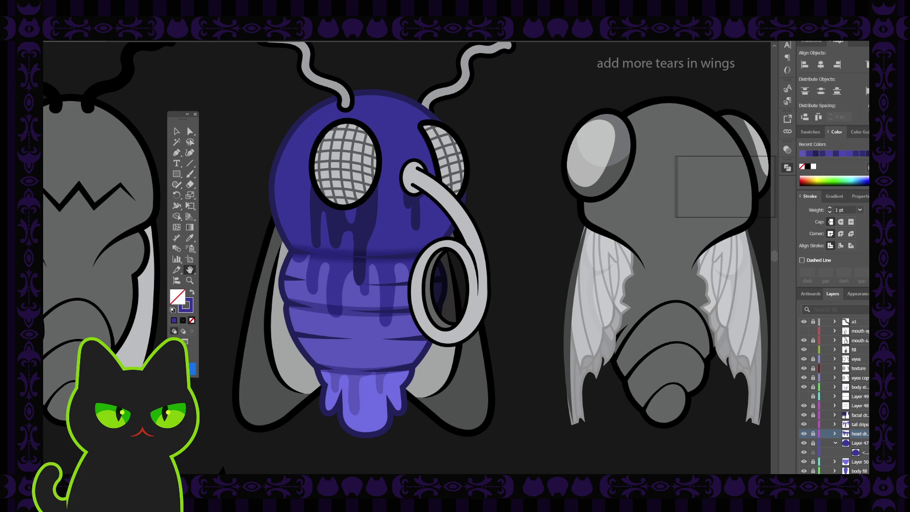
left_click_drag(399, 306, 409, 312)
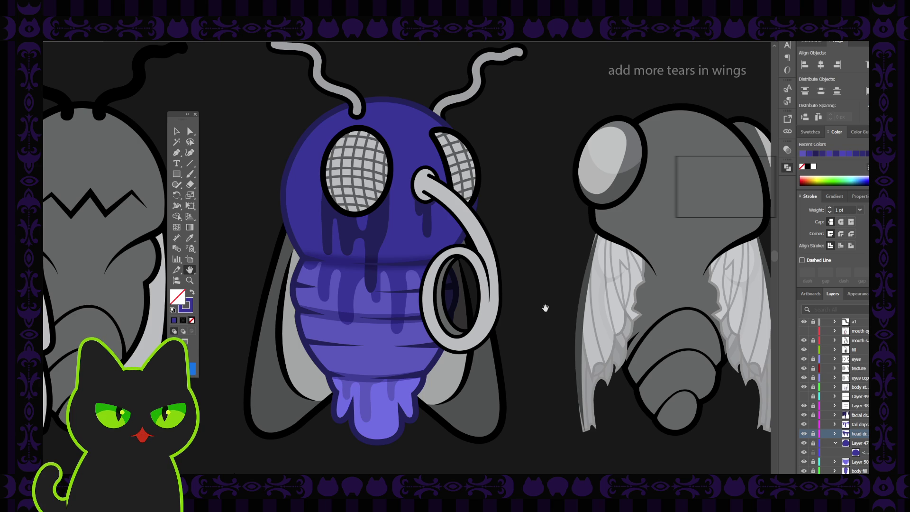
left_click_drag(546, 223, 541, 221)
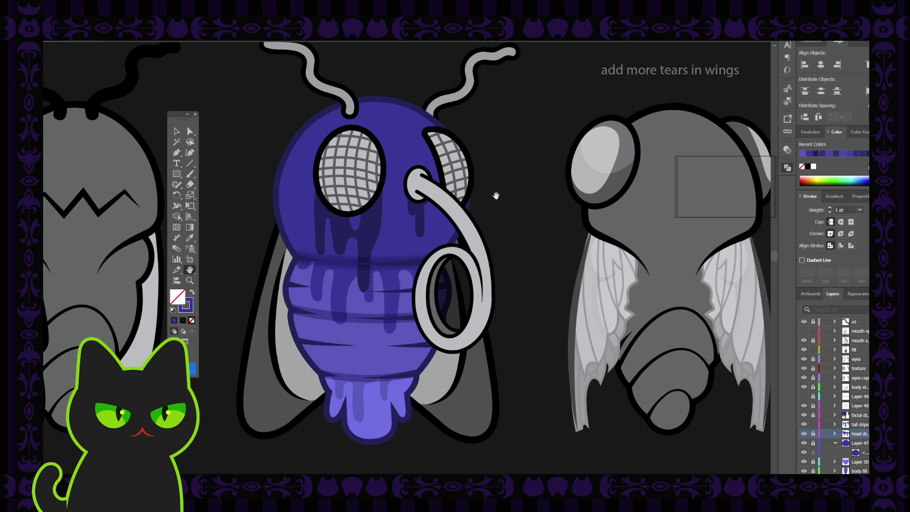
mouse_move(487, 181)
left_mouse_down()
mouse_move(487, 190)
mouse_move(488, 168)
left_mouse_up()
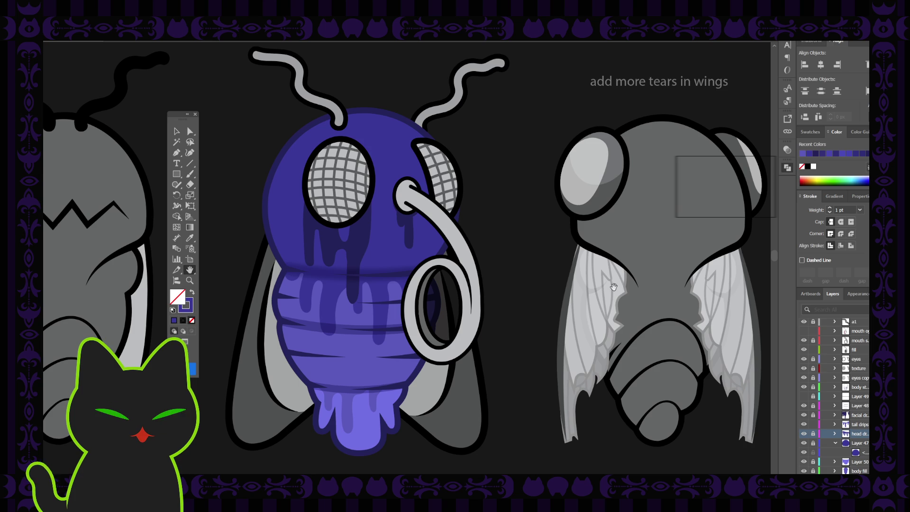
left_click(813, 424)
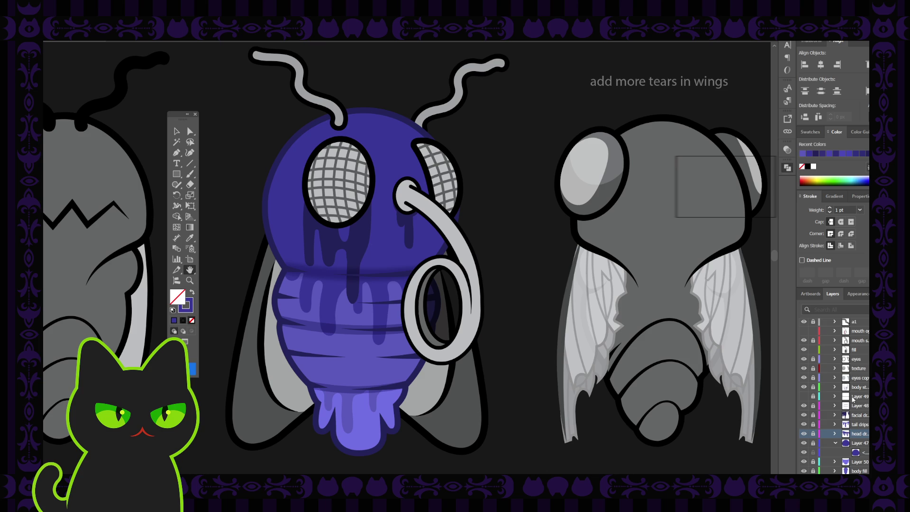
Step: Zoom out to check the whole artboard, then zoom back in and recentre on the fly
left_click_drag(522, 364, 515, 359)
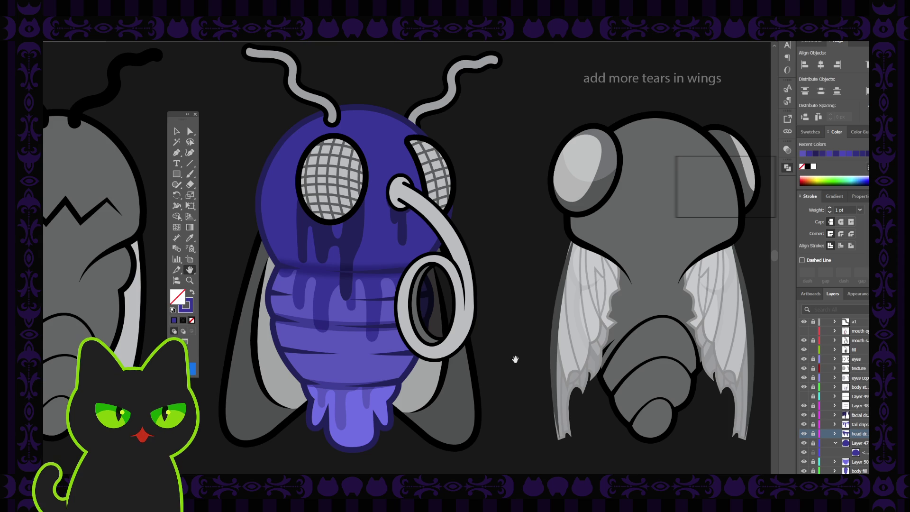
key("ctrl+minus")
key("ctrl+minus")
key("ctrl+minus")
key("ctrl+minus")
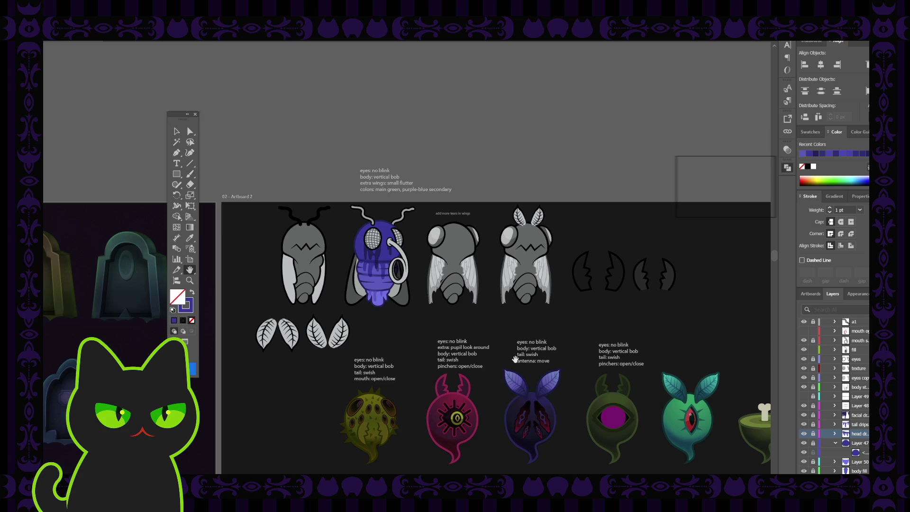
key("ctrl+equal")
key("ctrl+equal")
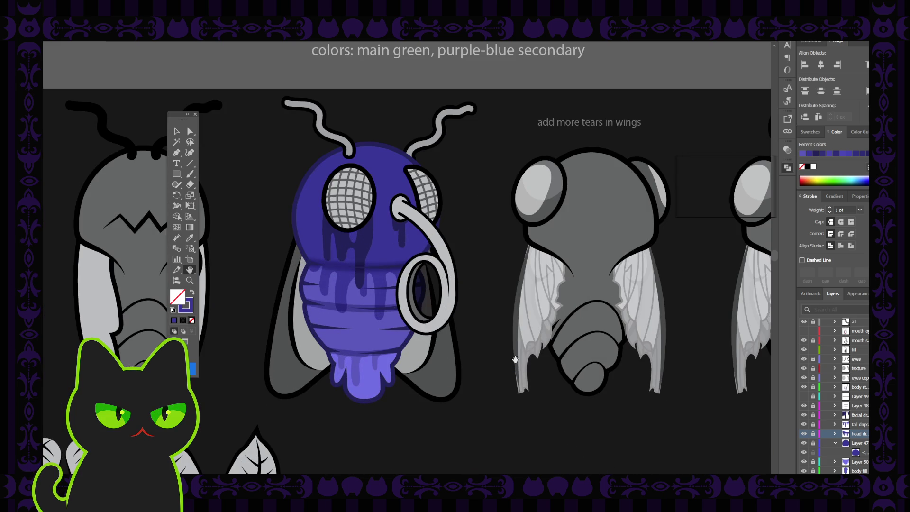
key("v")
left_click_drag(369, 266, 361, 258)
scroll(338, 238, "left", 2)
scroll(338, 237, "up", 1)
left_click_drag(315, 231, 322, 220)
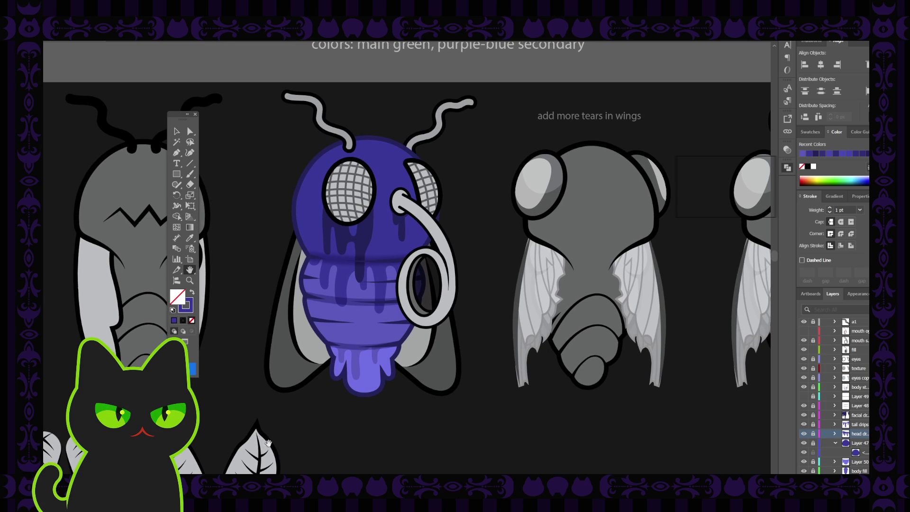
left_click_drag(331, 314, 334, 314)
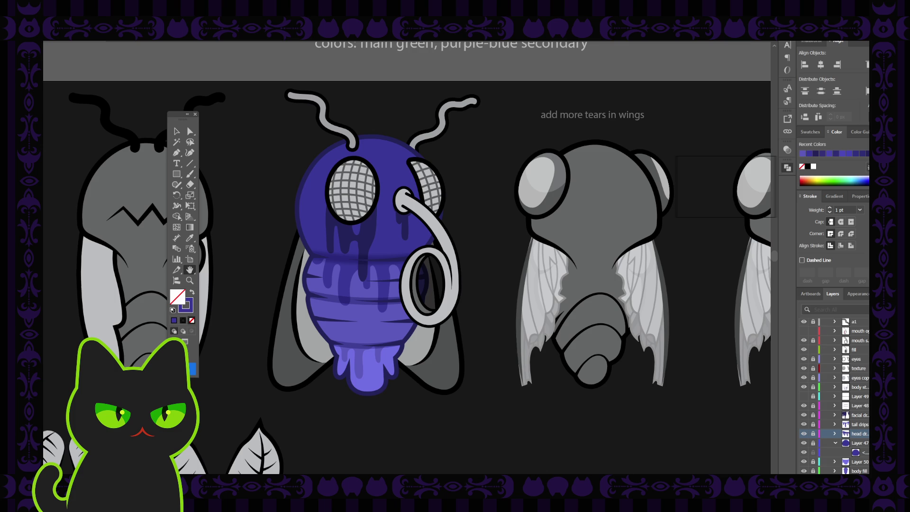
mouse_move(325, 362)
left_mouse_down()
mouse_move(316, 367)
mouse_move(325, 371)
left_mouse_up()
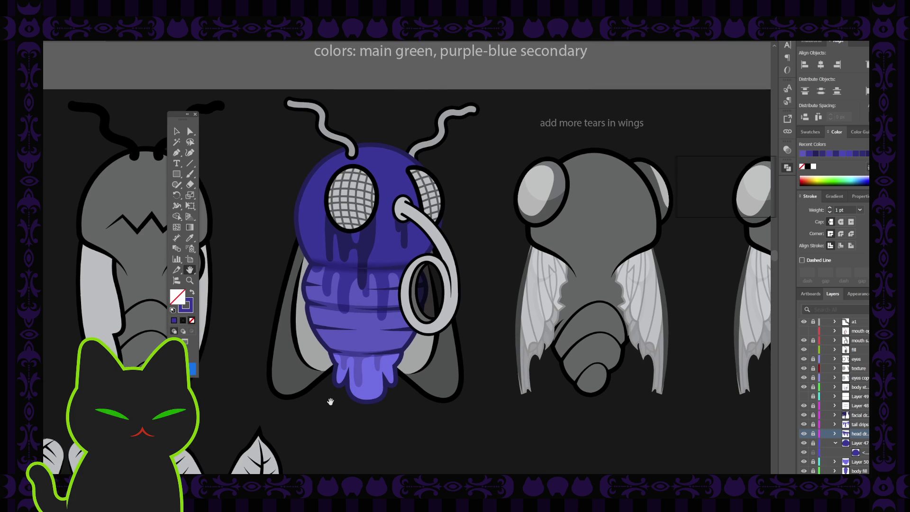
key("ctrl+equal")
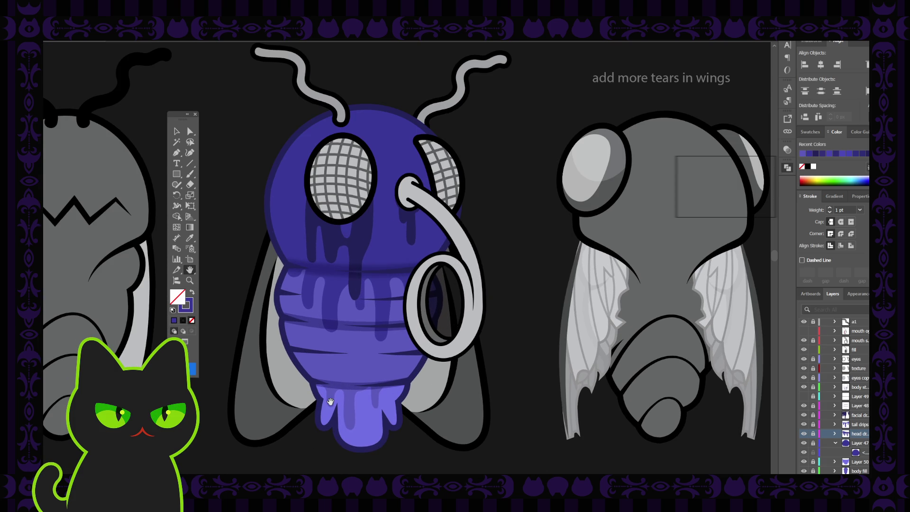
left_click_drag(293, 383, 312, 371)
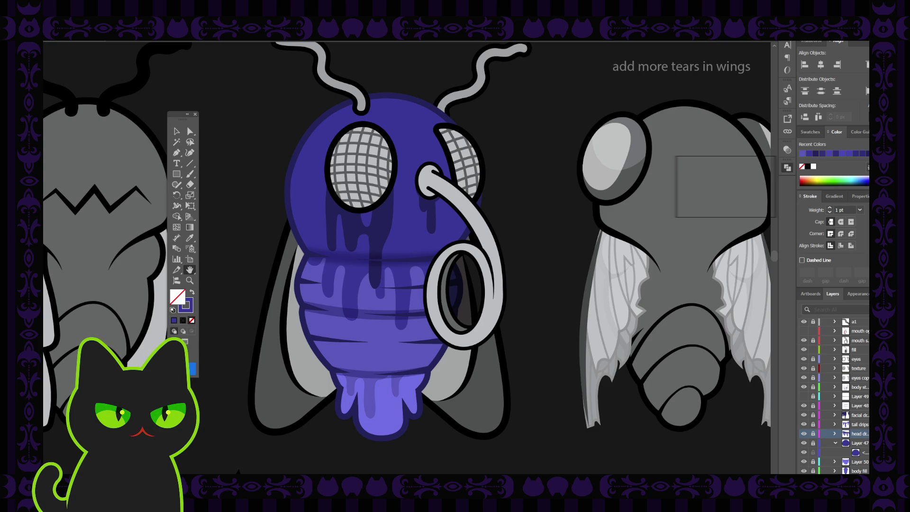
left_click_drag(250, 300, 252, 297)
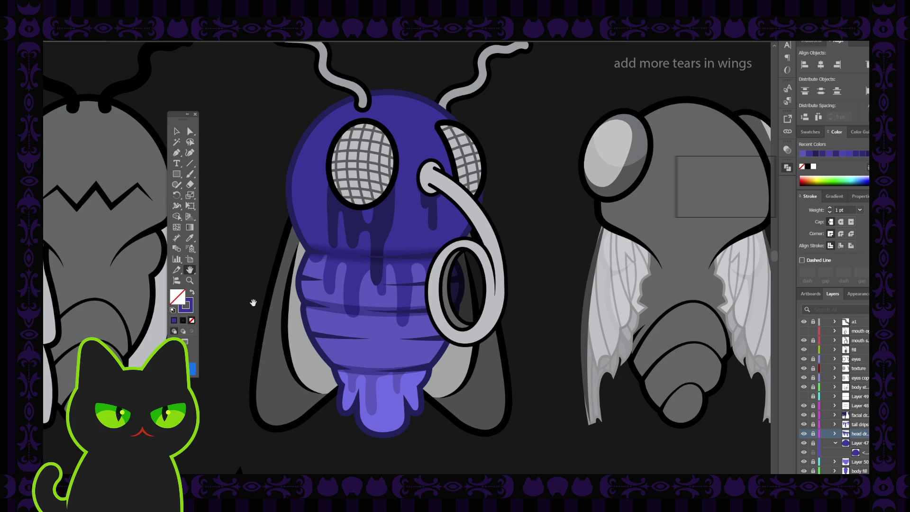
left_click_drag(317, 296, 314, 295)
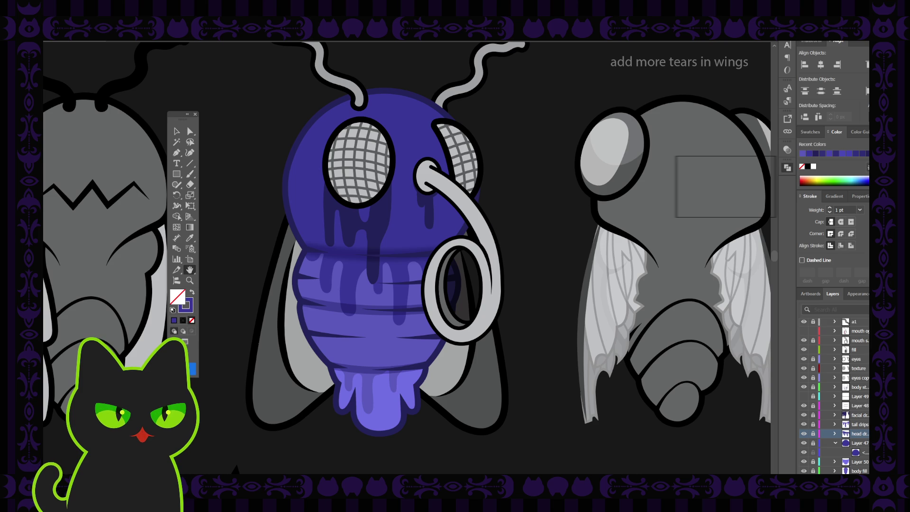
Step: Collapse Layer 47's contents in the Layers panel
left_click_drag(277, 234, 263, 244)
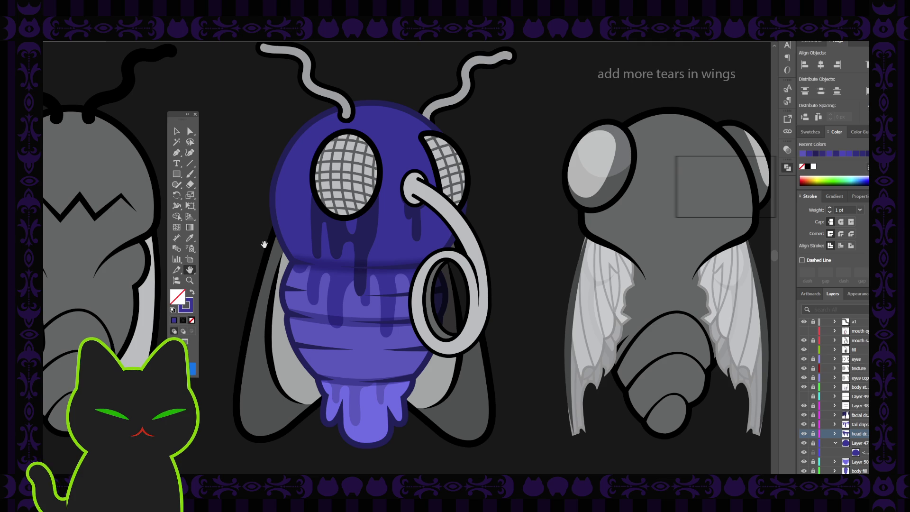
left_click(176, 131)
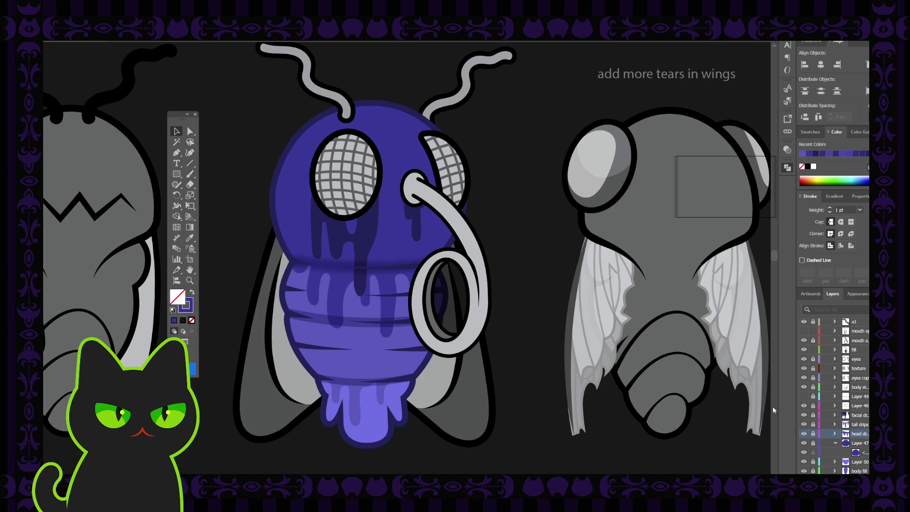
left_click(835, 443)
left_click_drag(335, 323, 345, 318)
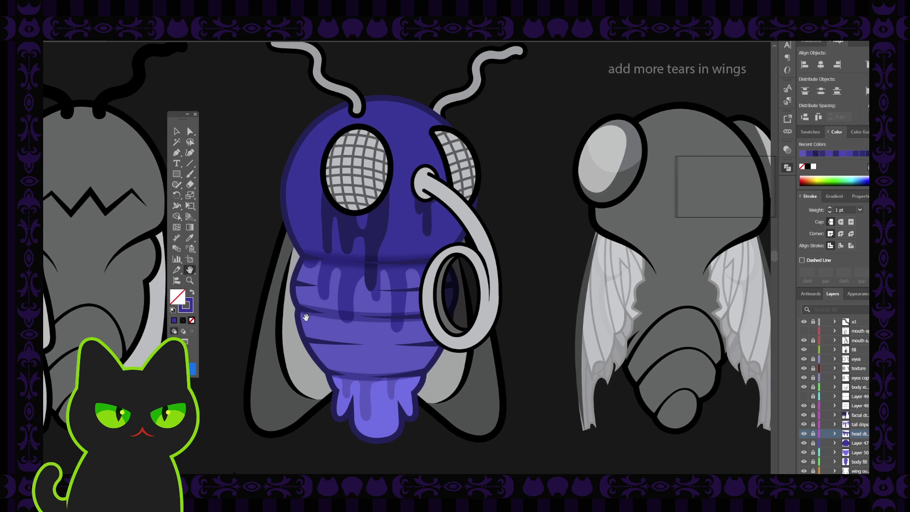
left_click(177, 131)
Step: Unlock the tail, head and facial drip layers and select the dark drip under the left eye
left_click(813, 424)
left_click(813, 434)
left_click(813, 414)
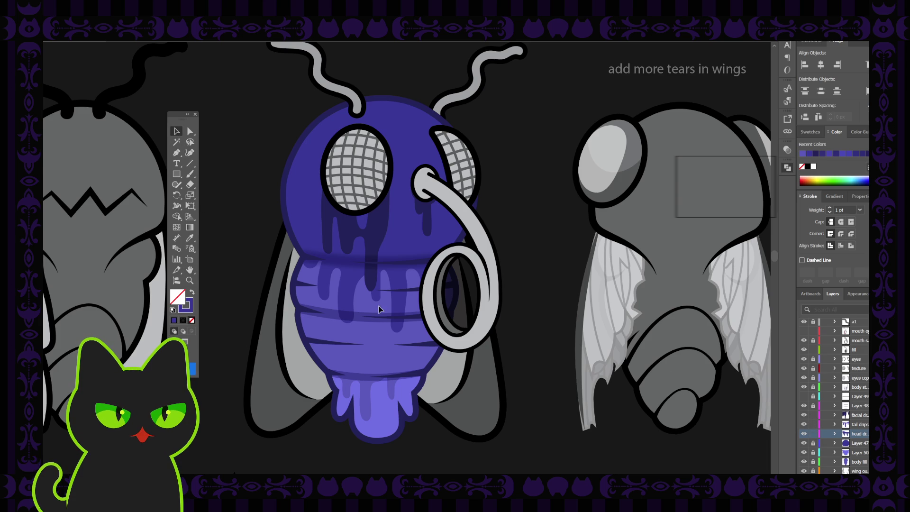
left_click(371, 288)
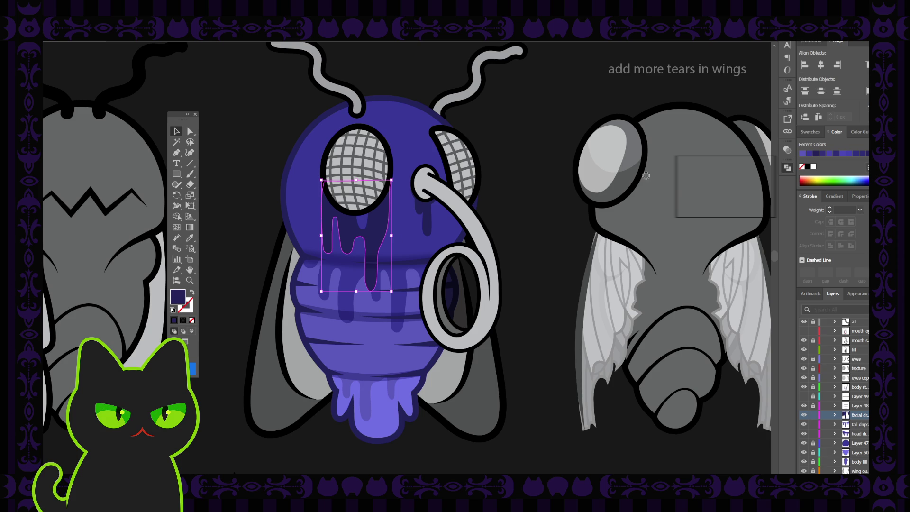
Step: Try maroon and green fills on the facial drip, settling on olive green, then zoom out
key("ctrl+z")
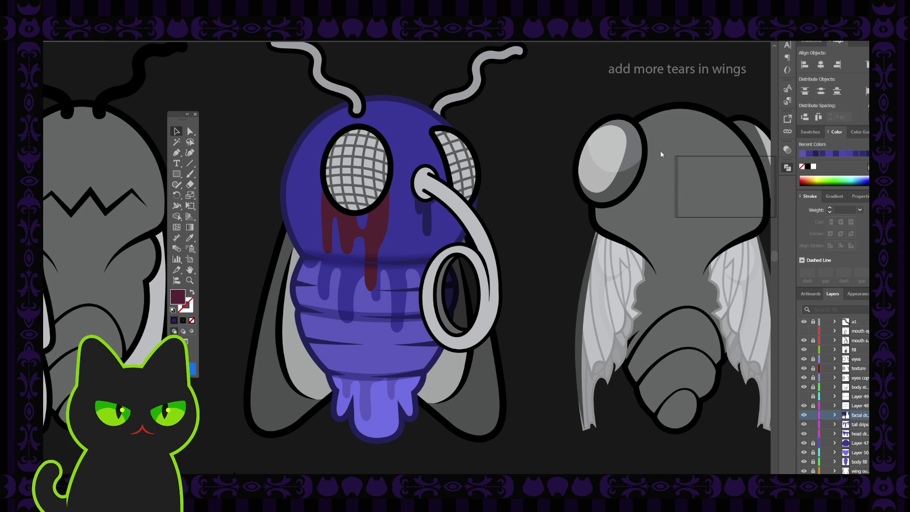
key("ctrl+z")
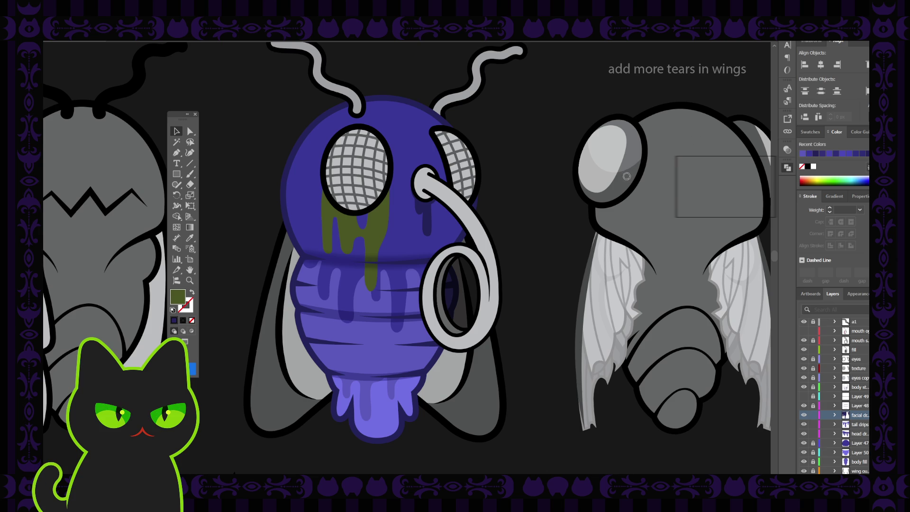
key("ctrl+z")
key("ctrl+z")
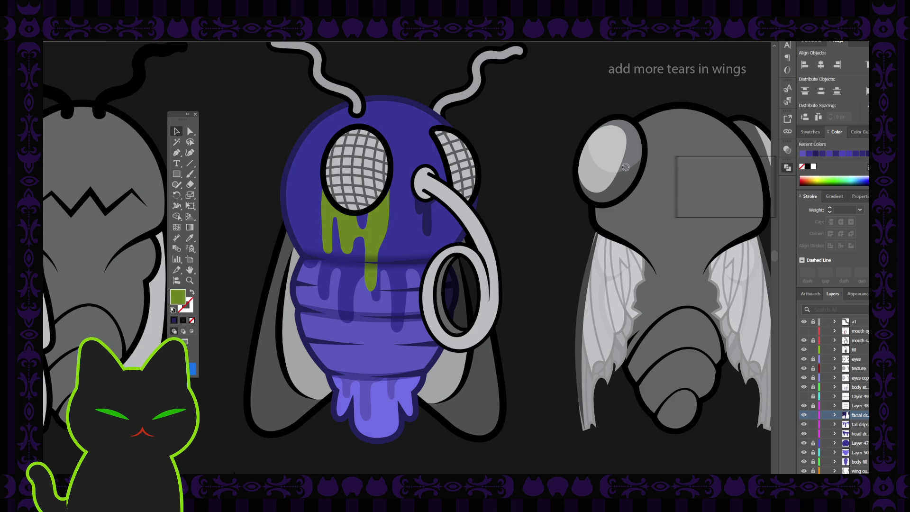
key("ctrl+z")
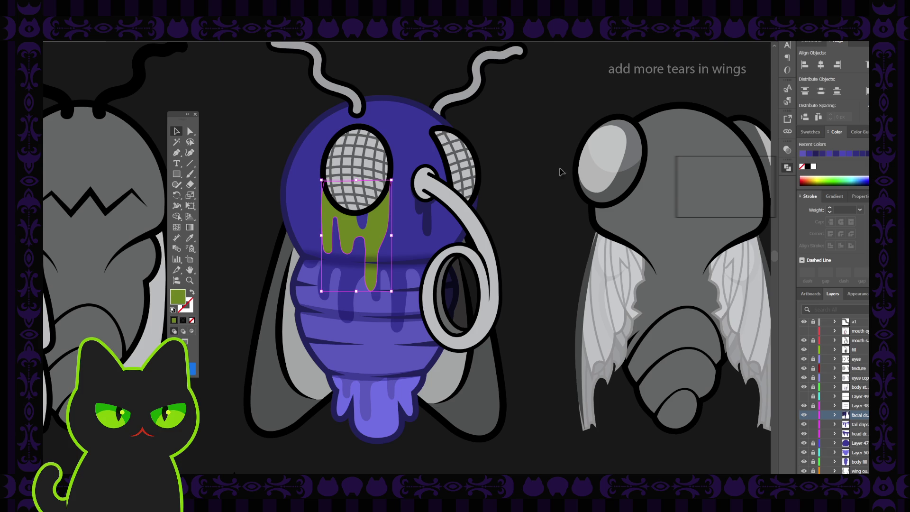
key("ctrl+minus")
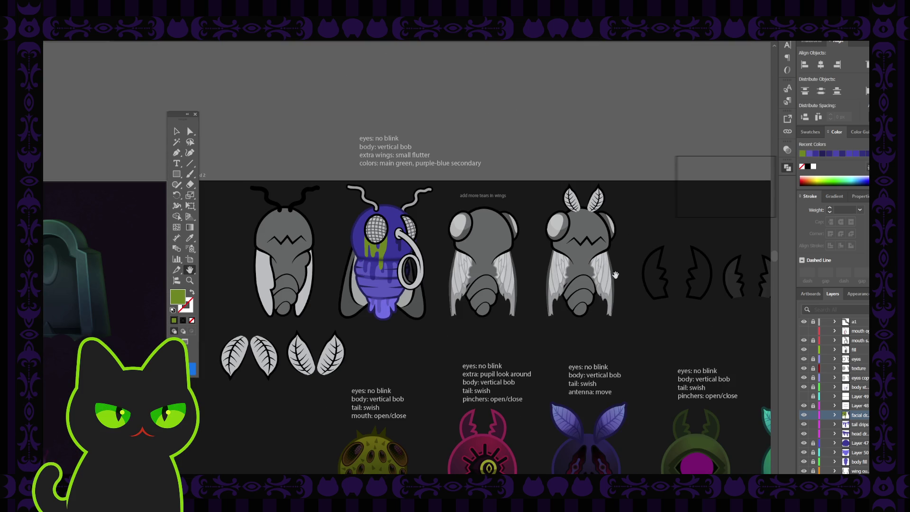
Step: Navigate back to the blue fly's head and antennae, then select and deselect its green facial drips
scroll(605, 260, "down", 3)
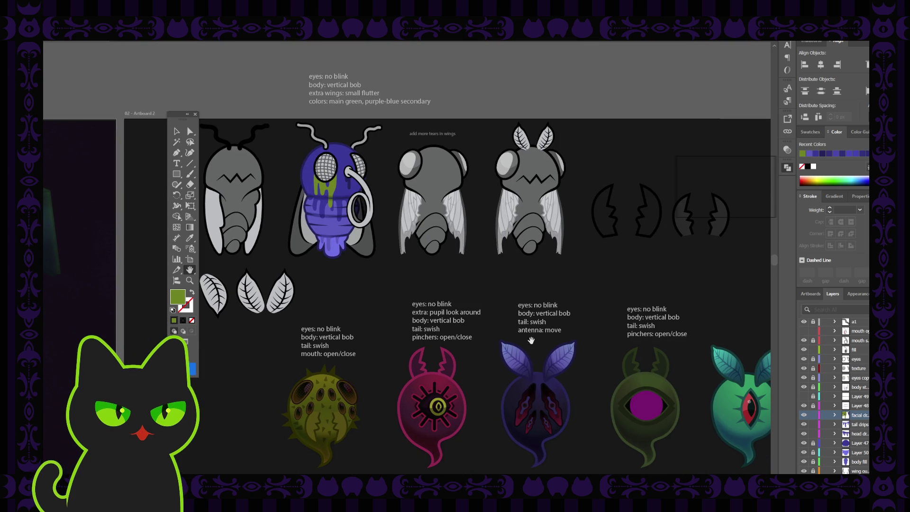
mouse_move(589, 346)
left_mouse_down()
mouse_move(371, 311)
mouse_move(538, 314)
left_mouse_up()
left_click_drag(364, 246, 424, 303)
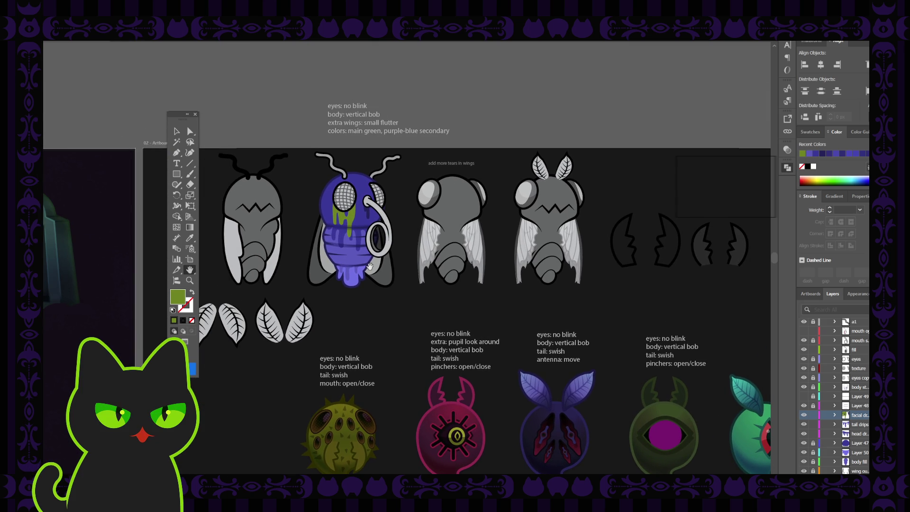
scroll(370, 267, "up", 3)
left_click_drag(242, 134, 305, 204)
left_click(176, 132)
left_click(372, 239)
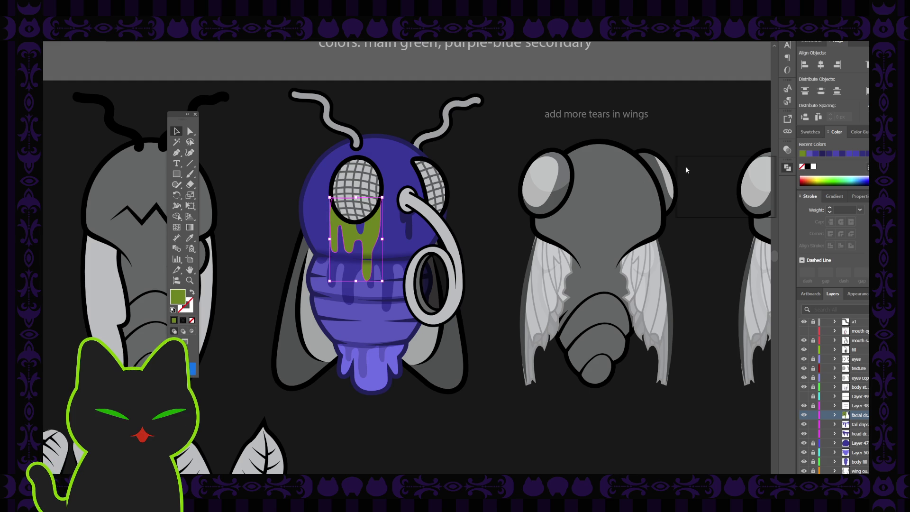
left_click(666, 135)
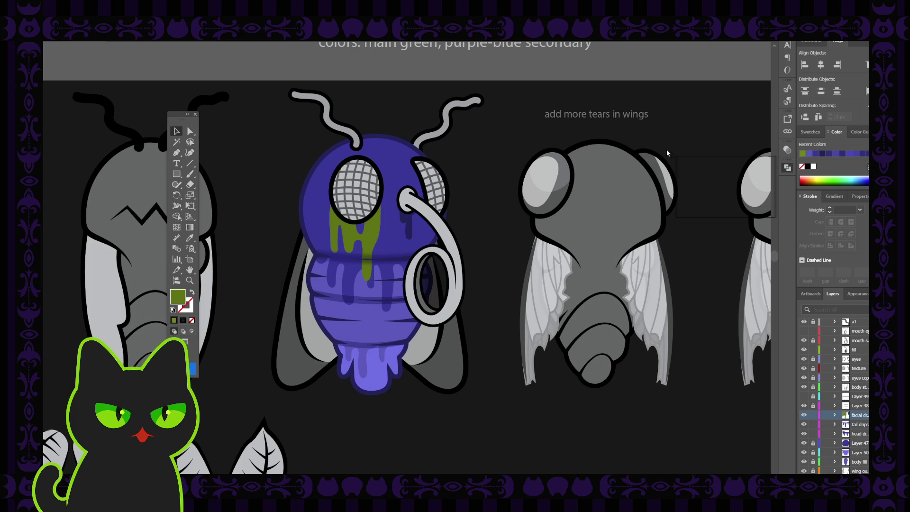
Step: Select the drip paths beside the tube and combine them into one compound path
left_click(410, 226)
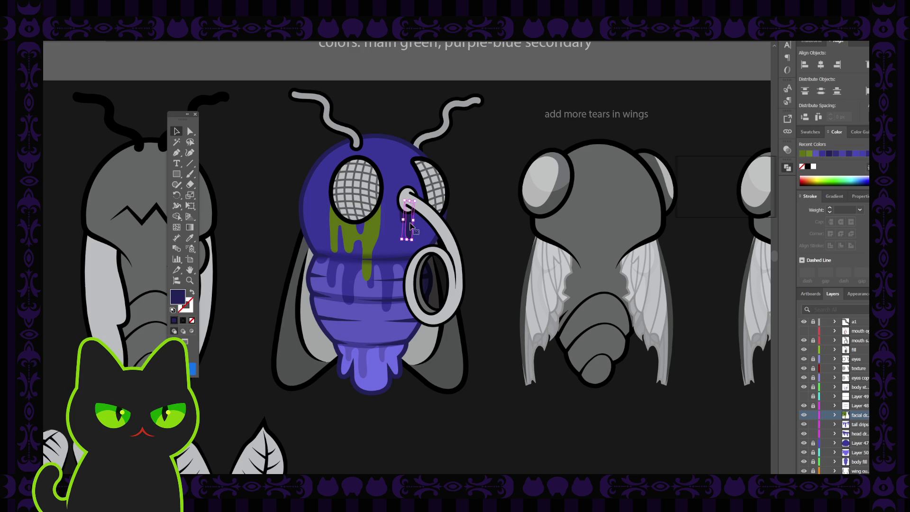
key("ctrl+plus")
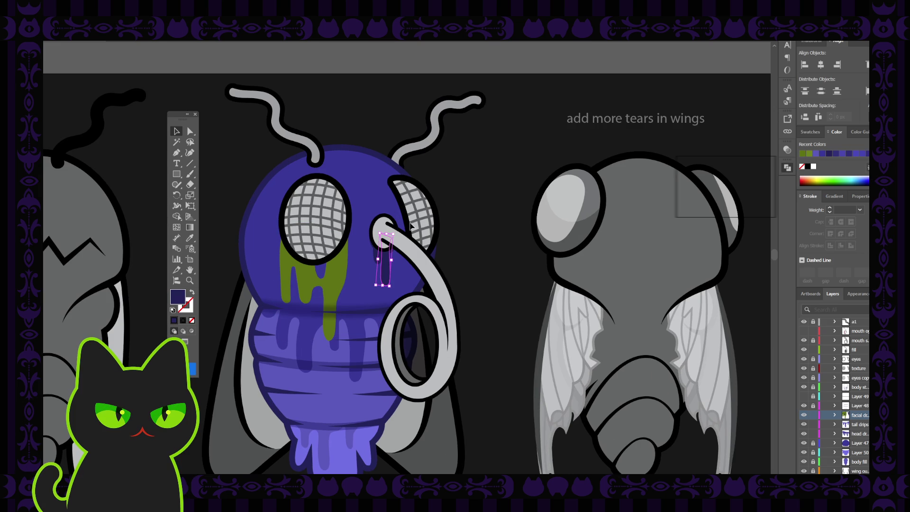
left_click_drag(332, 190, 357, 178)
left_click(176, 131)
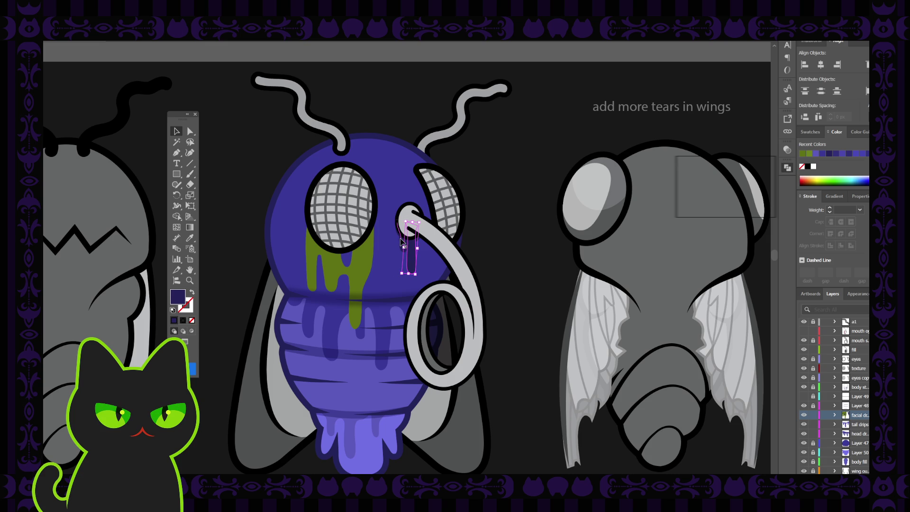
left_click(402, 242, "shift")
left_click(419, 242, "shift")
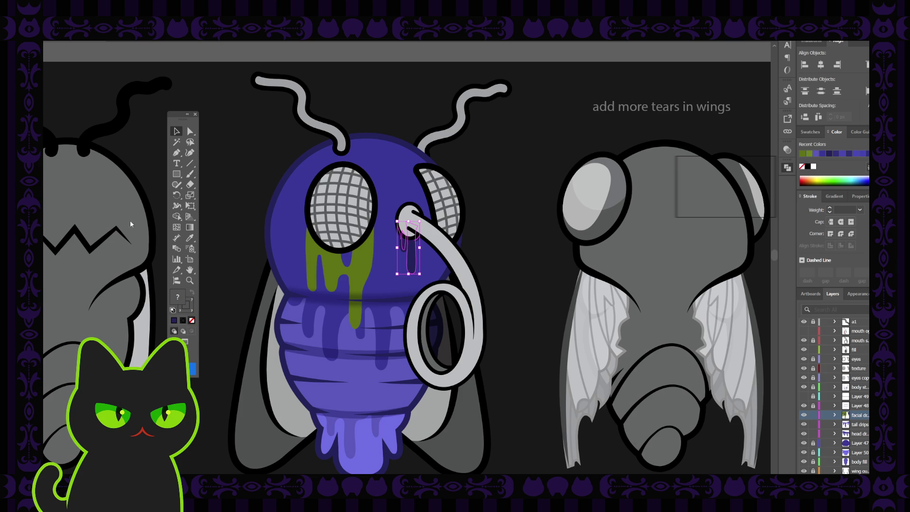
key("ctrl+8")
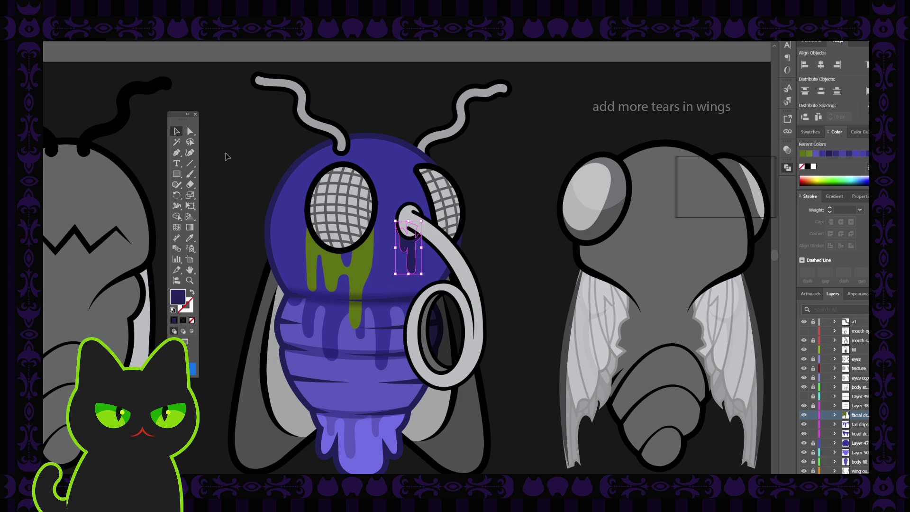
Step: Inspect the drip's anchor points with the Direct Selection and Pen tools
left_click(190, 132)
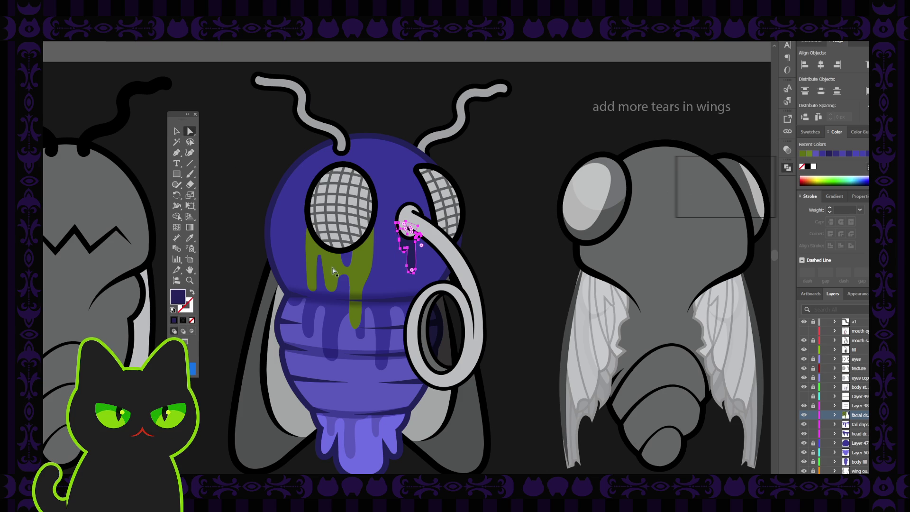
left_click(488, 233)
left_click(413, 256)
scroll(414, 256, "up", 5, "alt")
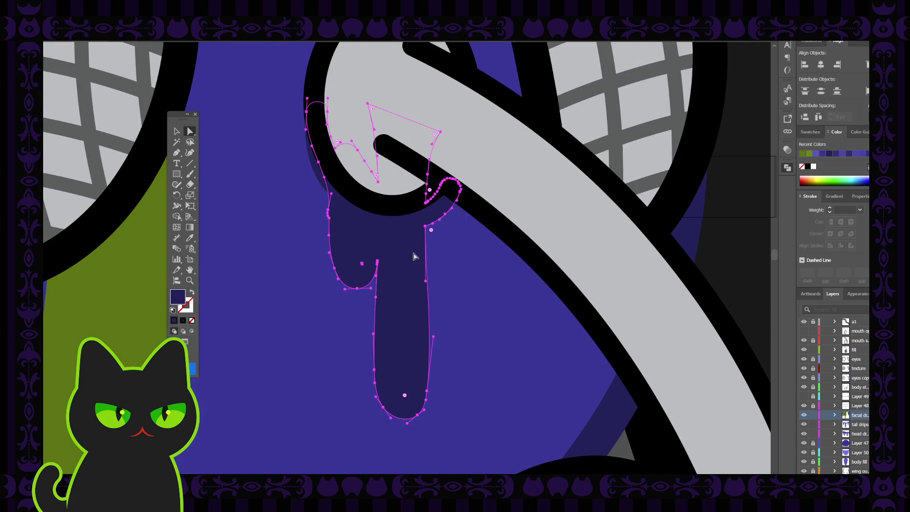
key("p")
key("ctrl+shift+a")
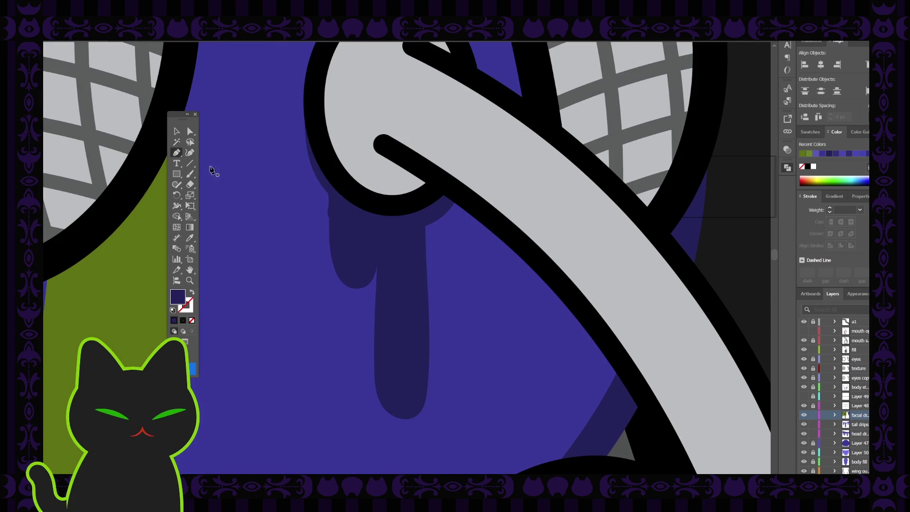
key("v")
Step: Fill the dark drip by the tube with olive green
left_click(345, 233)
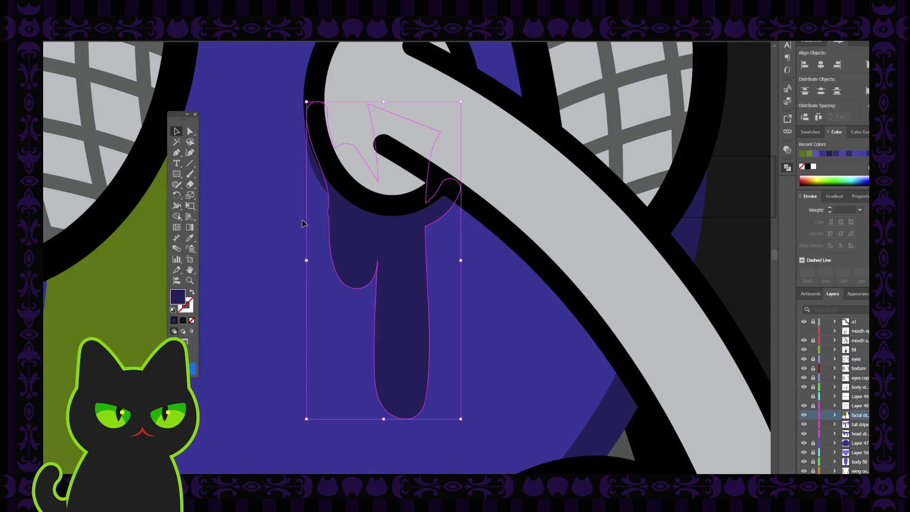
key("ctrl+minus")
key("ctrl+minus")
key("ctrl+minus")
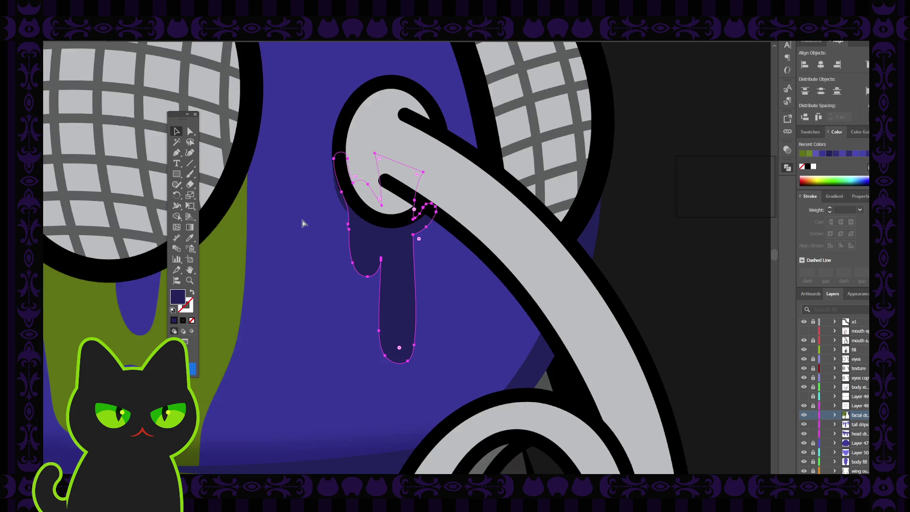
key("ctrl+minus")
key("ctrl+minus")
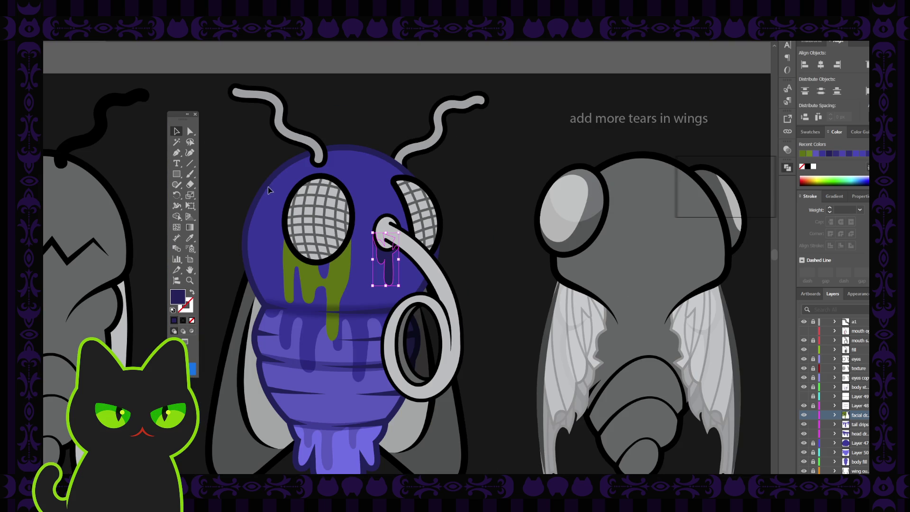
key("i")
left_click(308, 265)
left_click(176, 132)
left_click(224, 153)
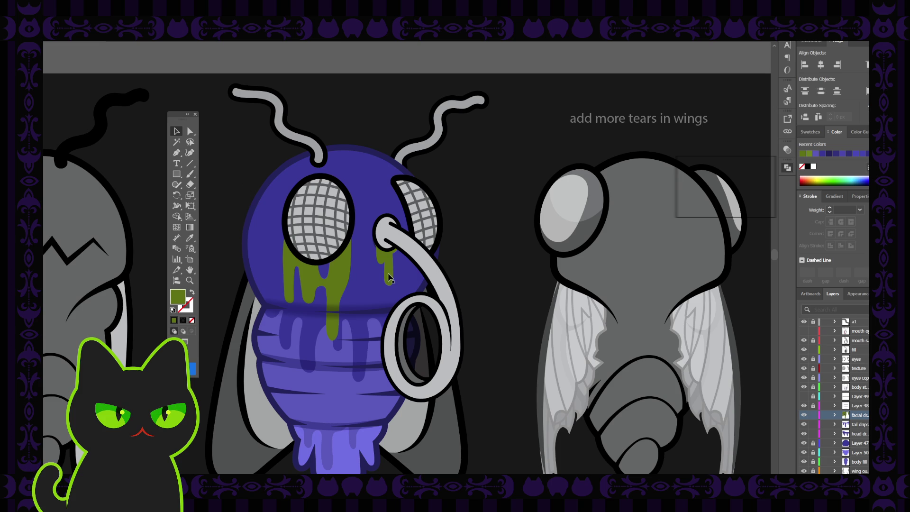
Step: Inspect the green drip near the right eye, undo the last change and zoom out to the head
left_click(375, 244)
key("a")
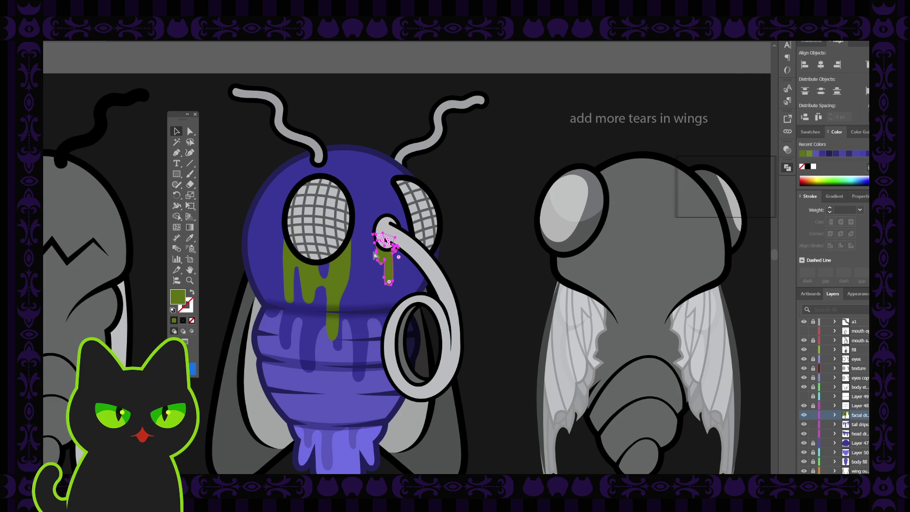
scroll(375, 247, "up", 5)
key("v")
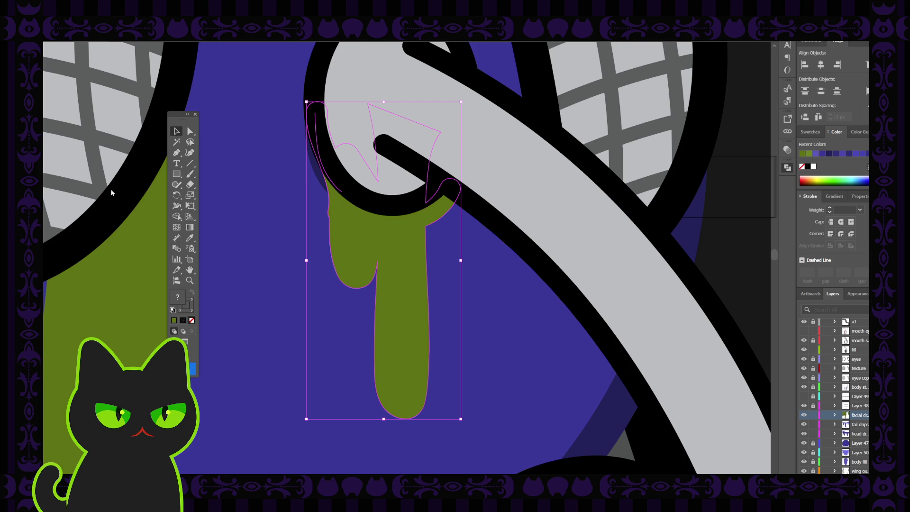
key("ctrl+z")
key("ctrl+z")
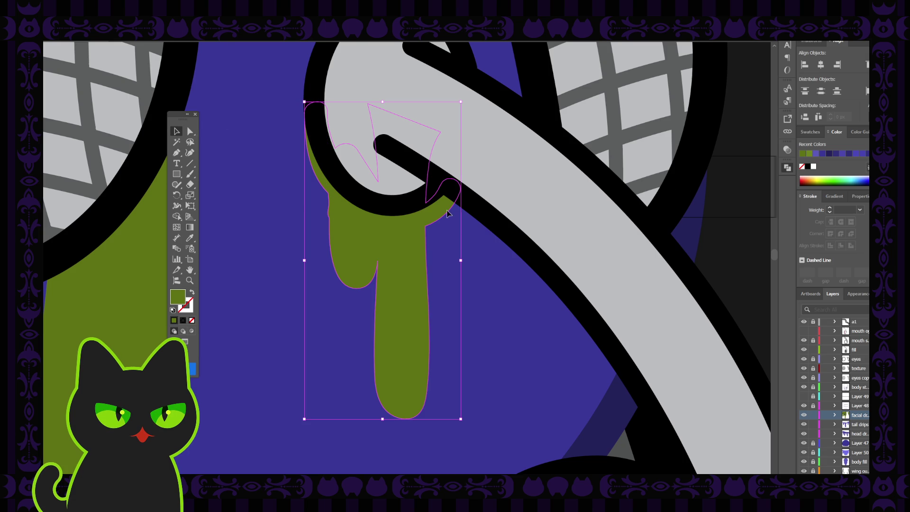
left_click(268, 149)
key("ctrl+minus")
key("ctrl+minus")
key("ctrl+minus")
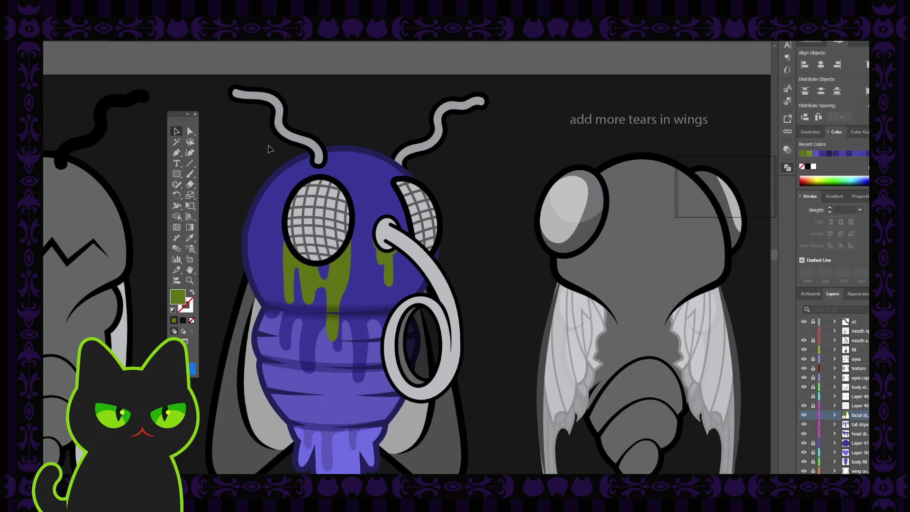
left_click_drag(323, 183, 348, 137)
left_click(177, 131)
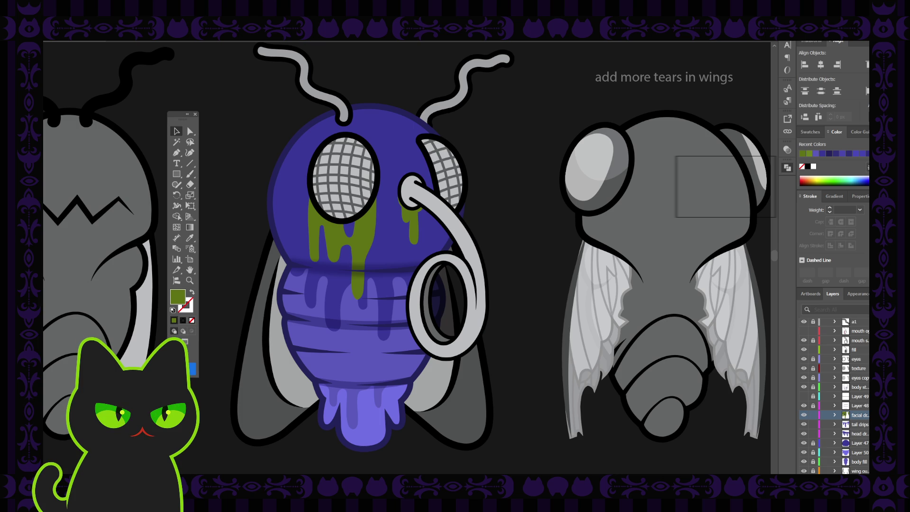
Step: Zoom into the drips under the left eye and select the small purple shape between them
left_click(361, 243)
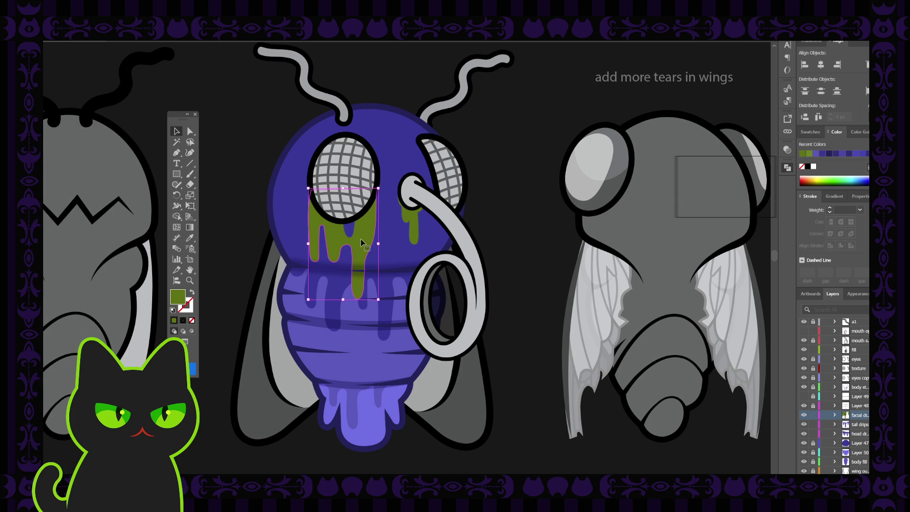
scroll(361, 243, "up", 2)
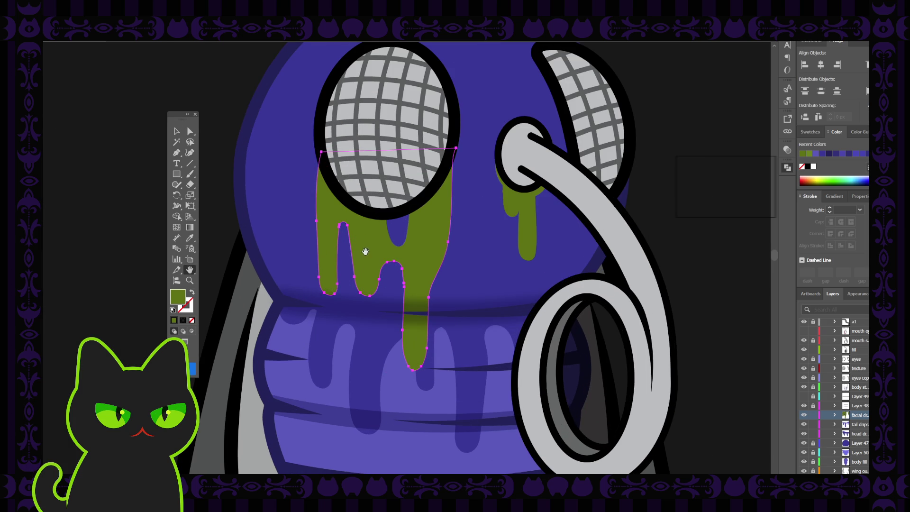
left_click_drag(364, 256, 319, 258)
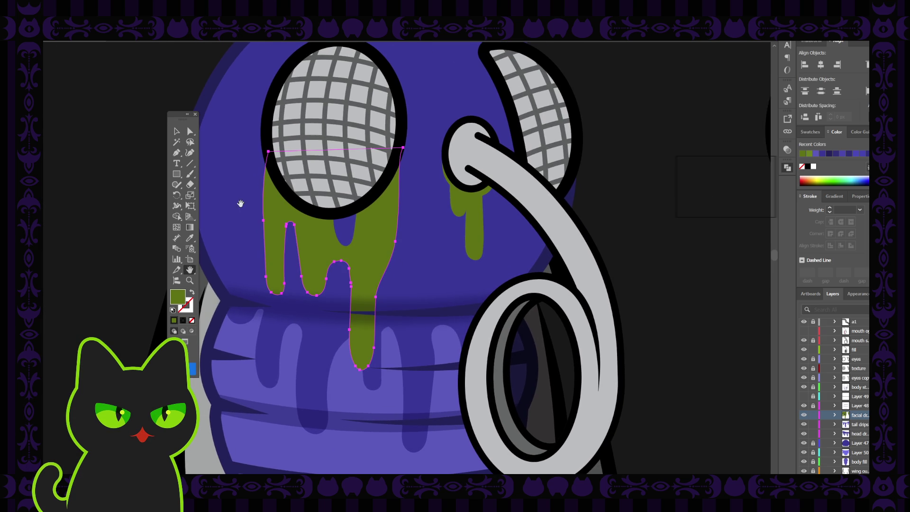
left_click(345, 232)
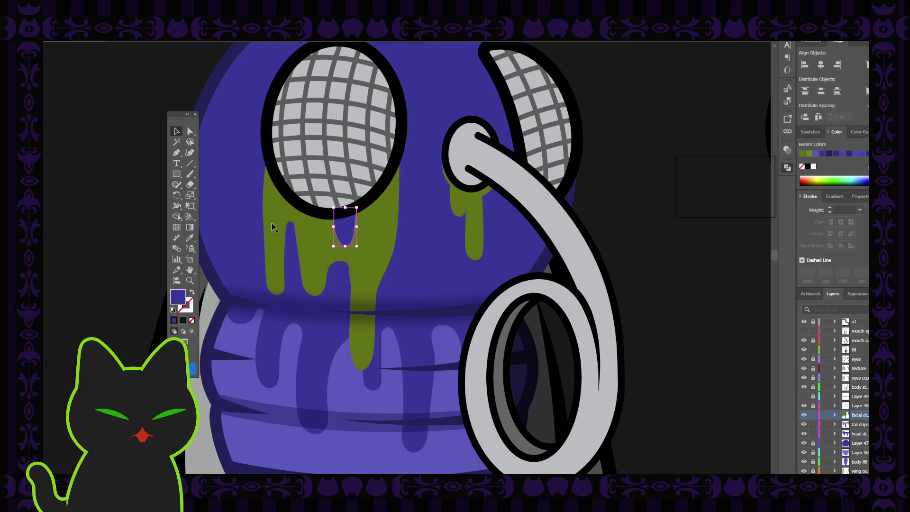
left_click_drag(177, 116, 113, 106)
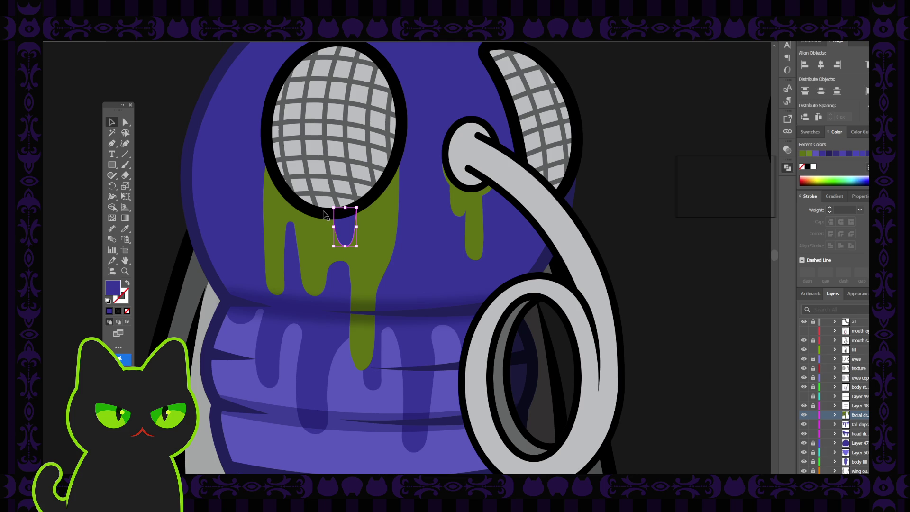
left_click(257, 188)
left_click(327, 231)
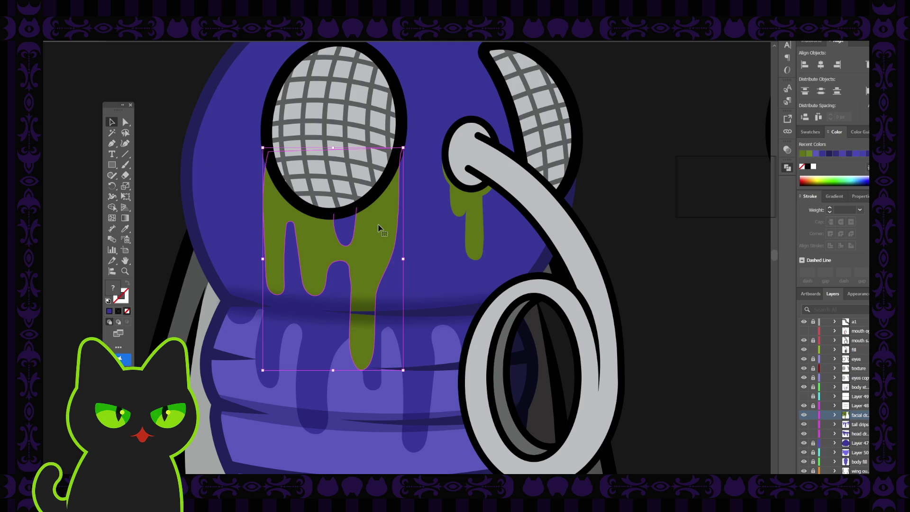
left_click(171, 141)
left_click(346, 233)
Step: Close the purple shape's top edge with the Pen tool and select it together with the drips
key("p")
left_click(333, 214)
left_click(356, 208)
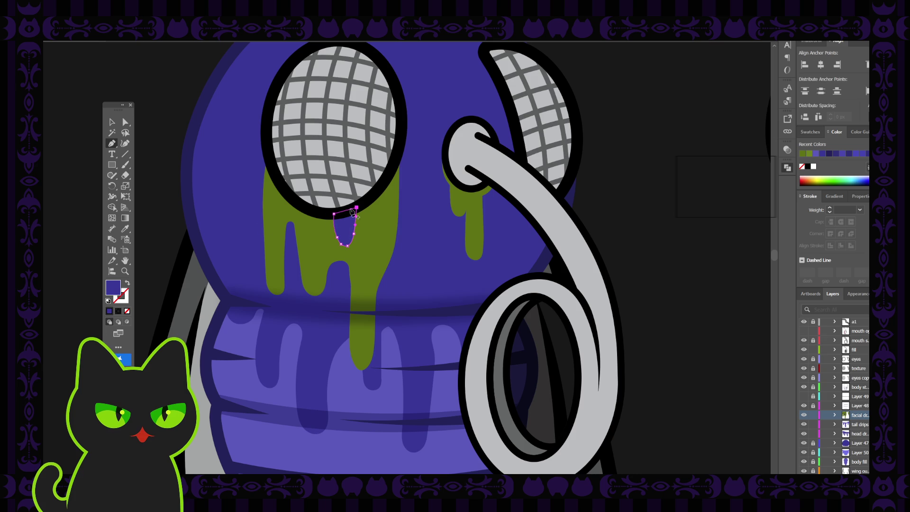
key("v")
left_click(376, 228, "shift")
Step: Cut the purple shape out of the olive drips with Pathfinder Minus Front
left_click(178, 122)
left_click(379, 232)
left_click(787, 151)
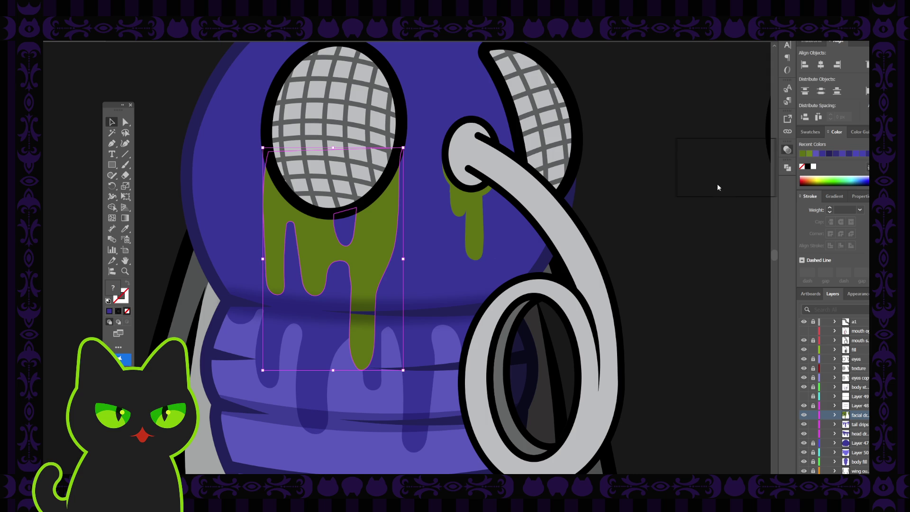
left_click(787, 168)
left_click(713, 192)
key("ctrl+z")
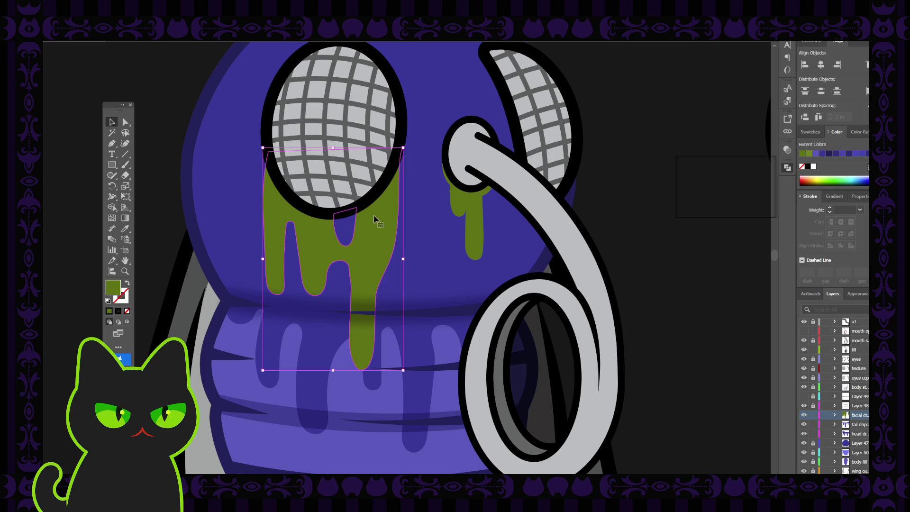
left_click(620, 187)
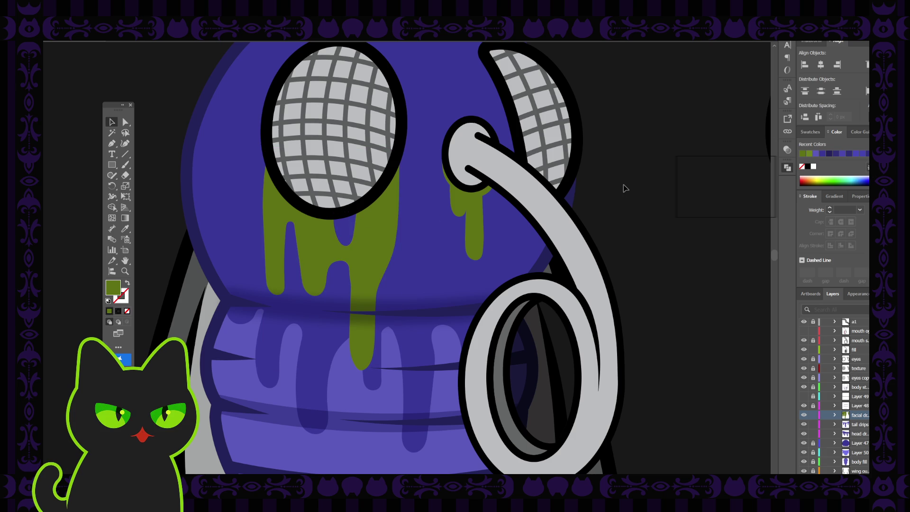
key("ctrl+minus")
key("ctrl+minus")
key("ctrl+plus")
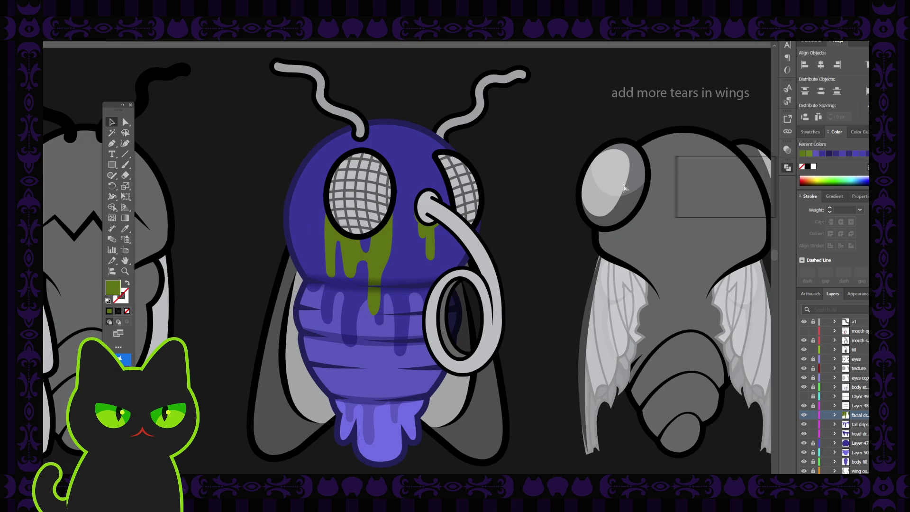
Step: Lock the facial and tail drip layers, unlock Layer 47 and try a green fill on the head
left_click(813, 415)
left_click(813, 424)
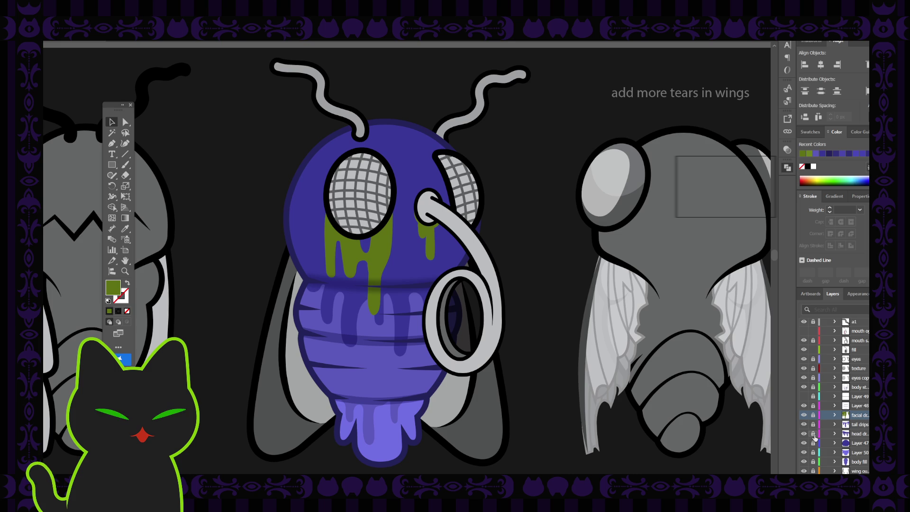
left_click(813, 443)
left_click(436, 232)
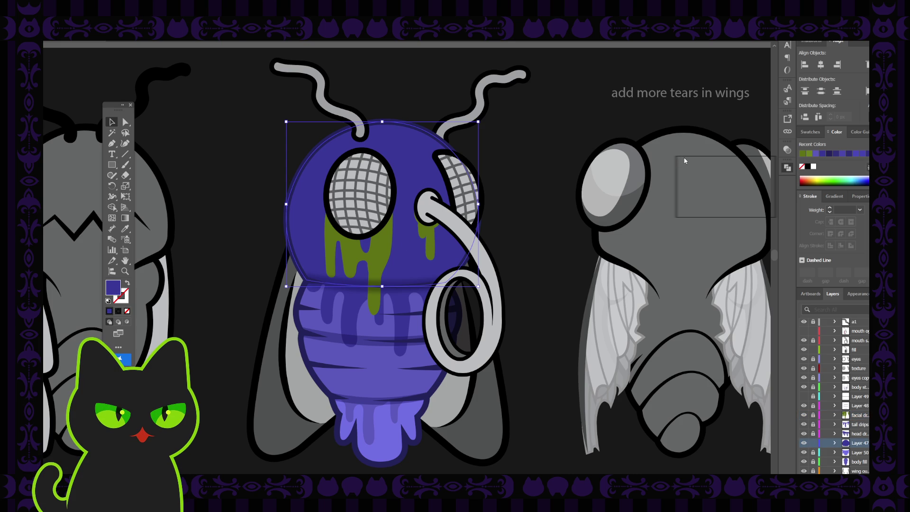
key("ctrl+z")
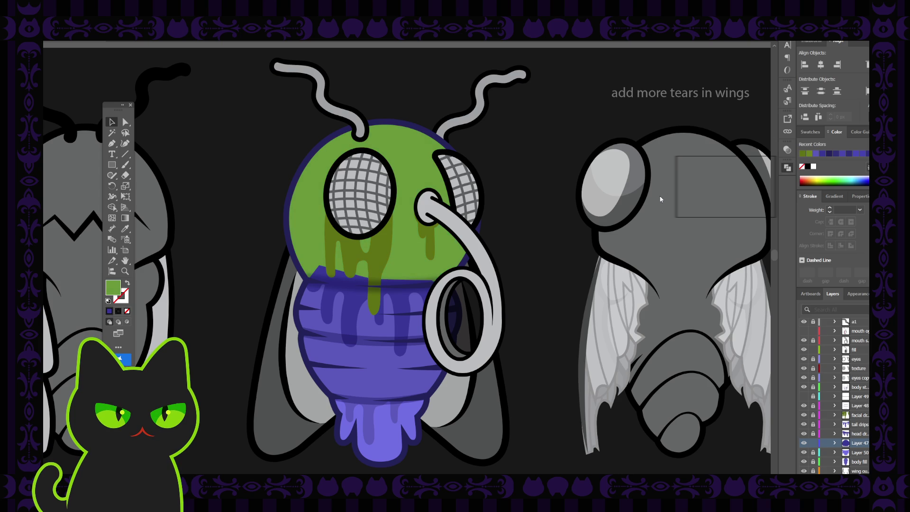
Step: Restore the head's blue fill, pan down to the lower creature row and expand the nail layer
key("ctrl+shift+z")
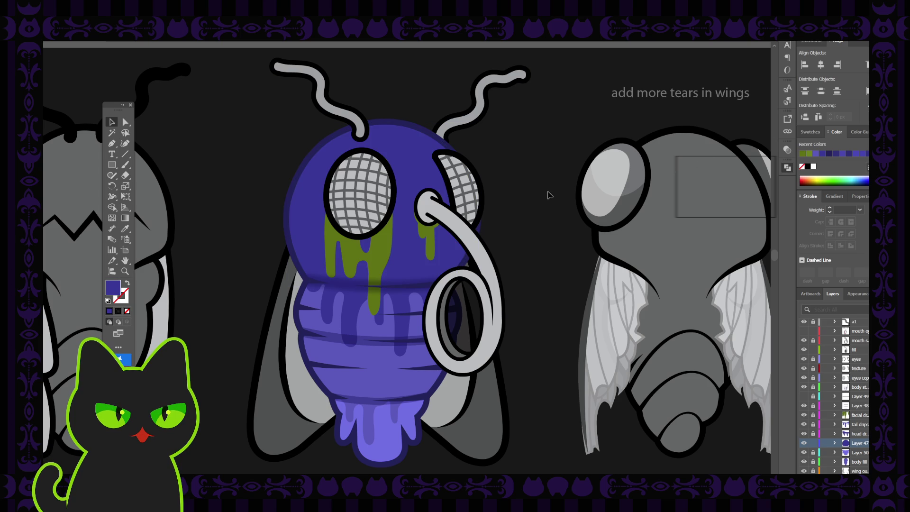
key("ctrl+minus")
key("ctrl+minus")
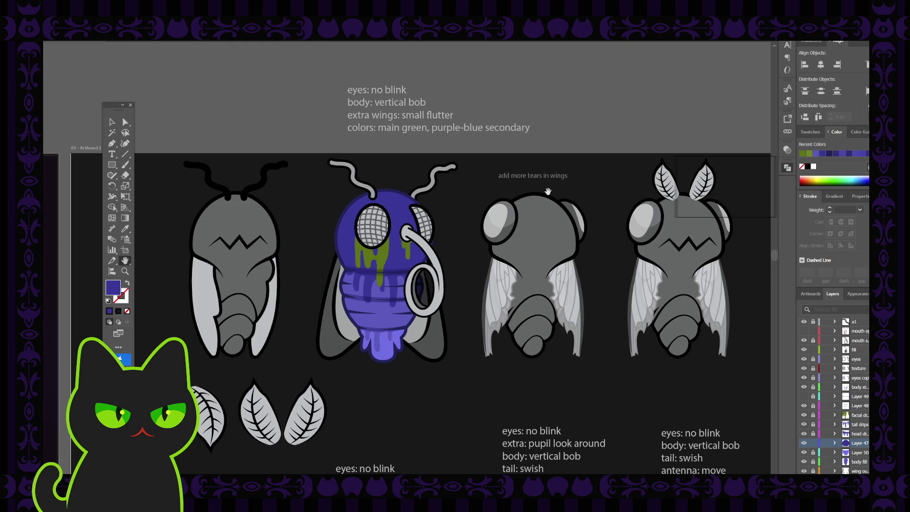
scroll(646, 305, "down", 5)
scroll(646, 305, "right", 5)
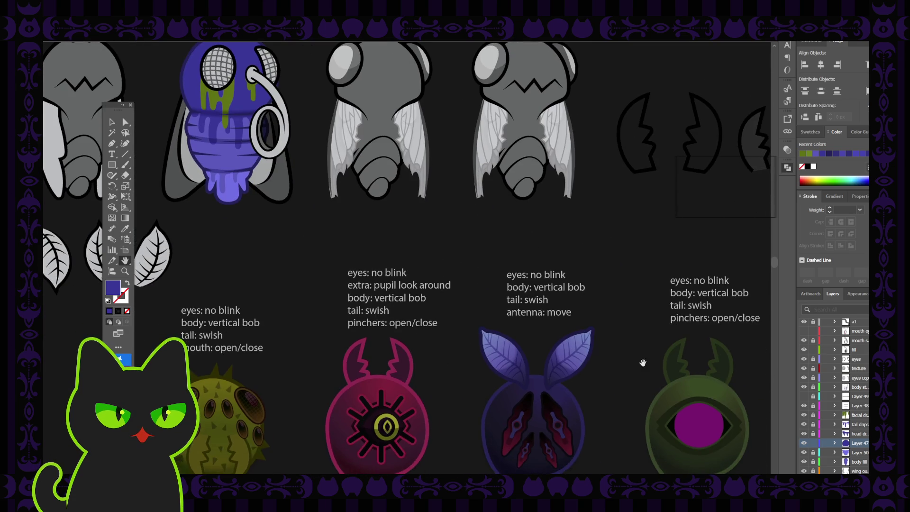
mouse_move(575, 355)
left_mouse_down()
mouse_move(502, 229)
mouse_move(540, 284)
mouse_move(606, 346)
left_mouse_up()
mouse_move(592, 297)
left_mouse_down()
mouse_move(595, 337)
mouse_move(629, 350)
mouse_move(606, 319)
left_mouse_up()
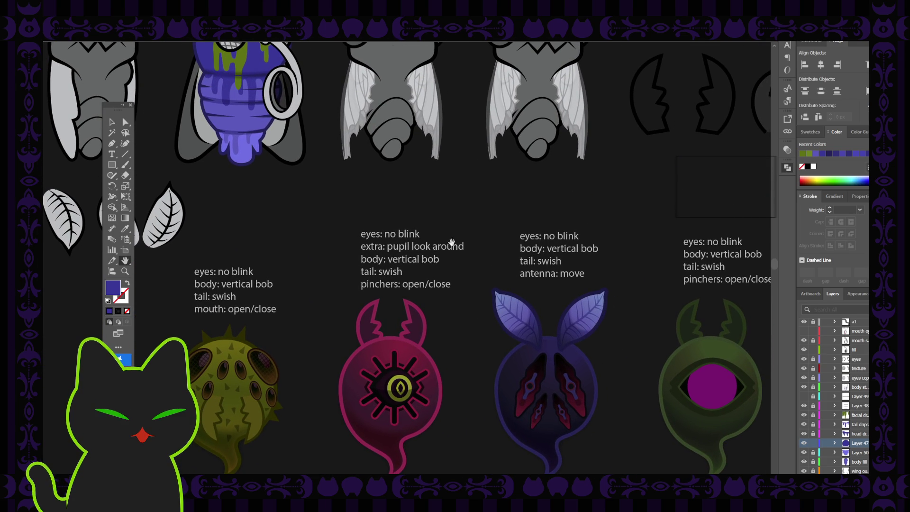
left_click(114, 123)
scroll(839, 417, "up", 4)
scroll(831, 445, "up", 2)
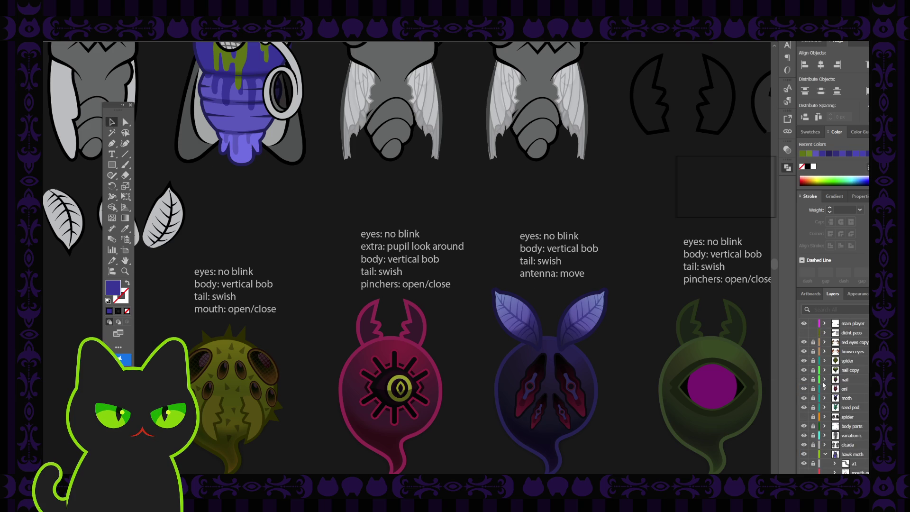
left_click(824, 380)
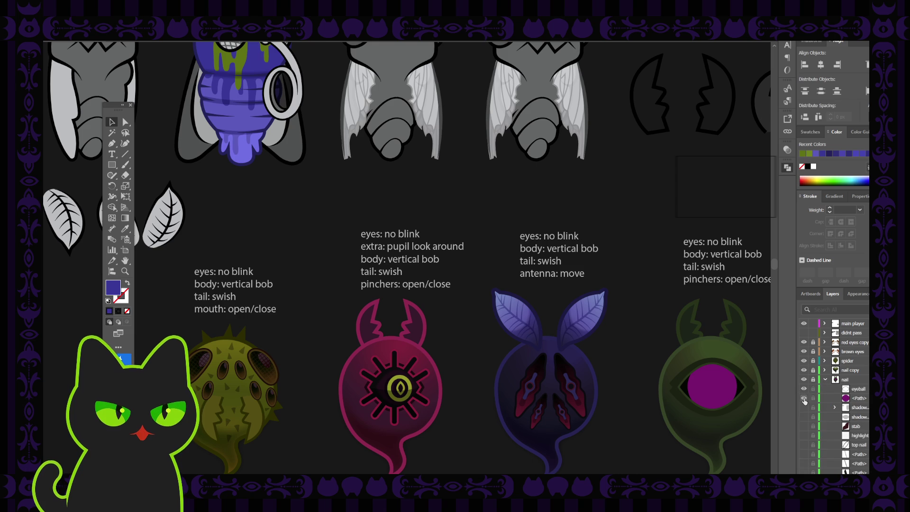
Step: Unlock the nail layer and hide the green creature's magenta pupil paths
left_click(813, 380)
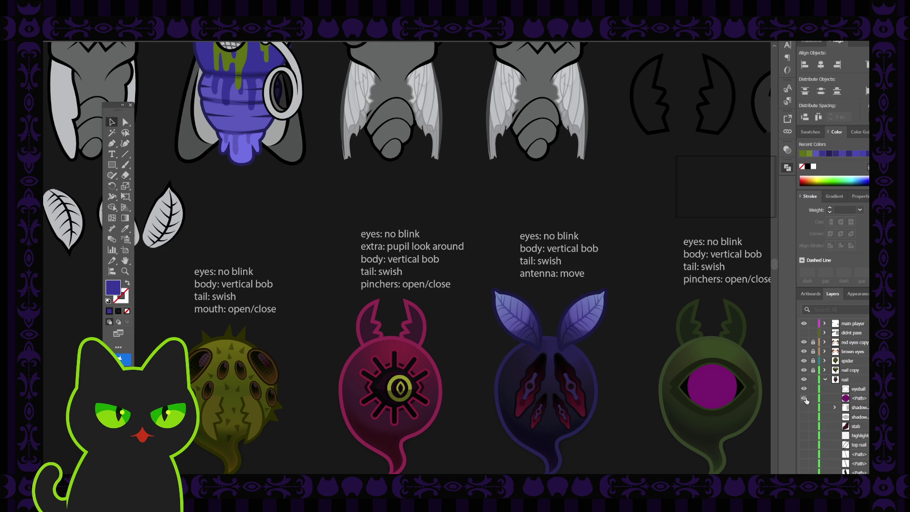
left_click(804, 398)
scroll(841, 417, "down", 4)
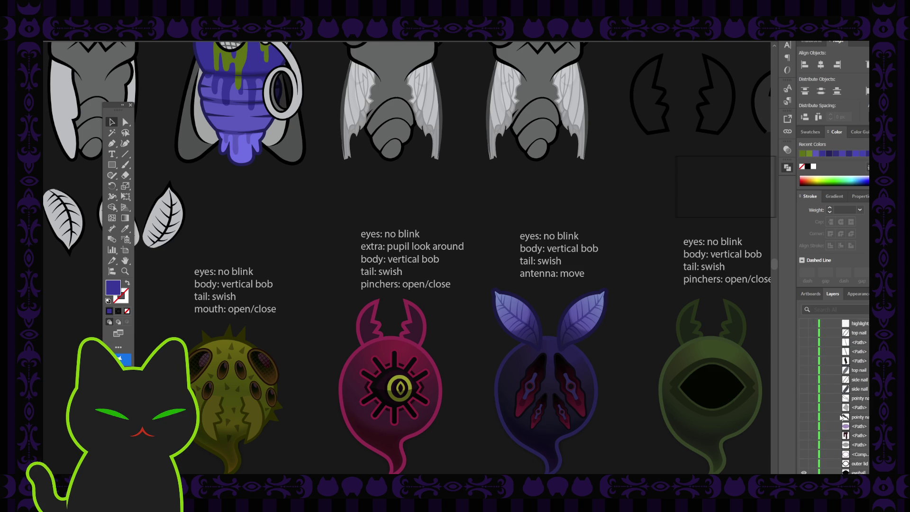
scroll(834, 419, "down", 3)
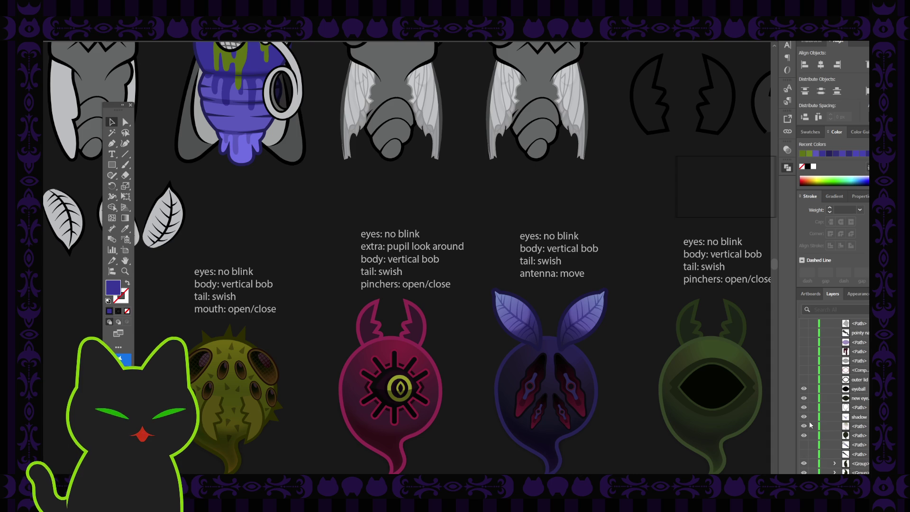
left_click(804, 426)
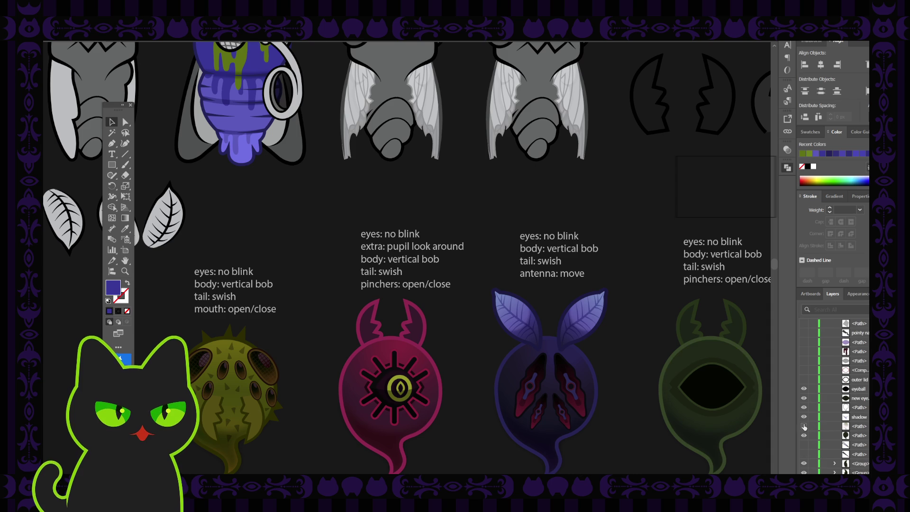
Step: Fill the fly's head with the green creature's dark green using the Eyedropper
left_click(256, 70)
key("i")
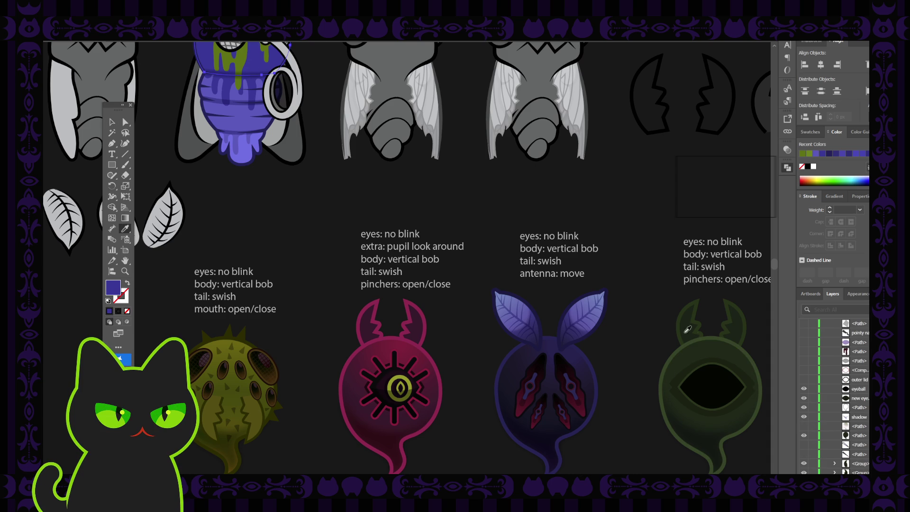
left_click(703, 344)
left_click(112, 123)
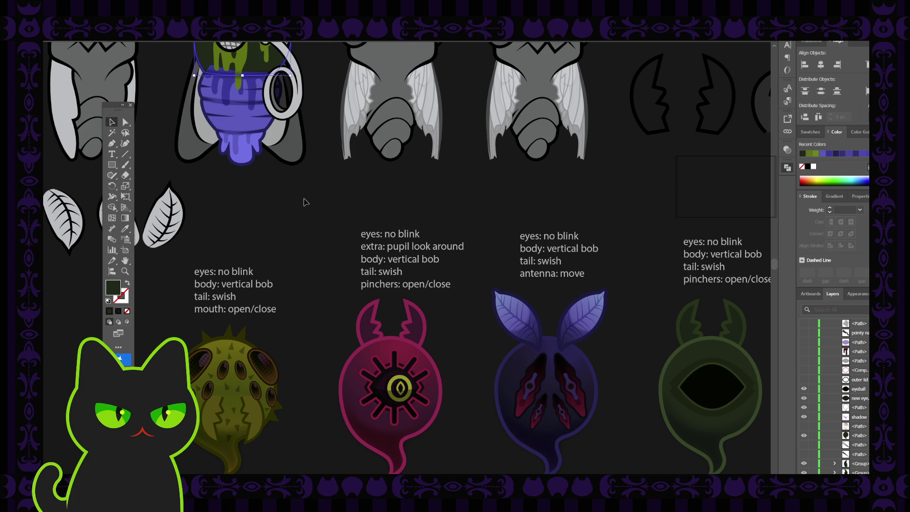
Step: Zoom in on the fly's head ellipse and lighten its green fill
left_click_drag(199, 73, 264, 236)
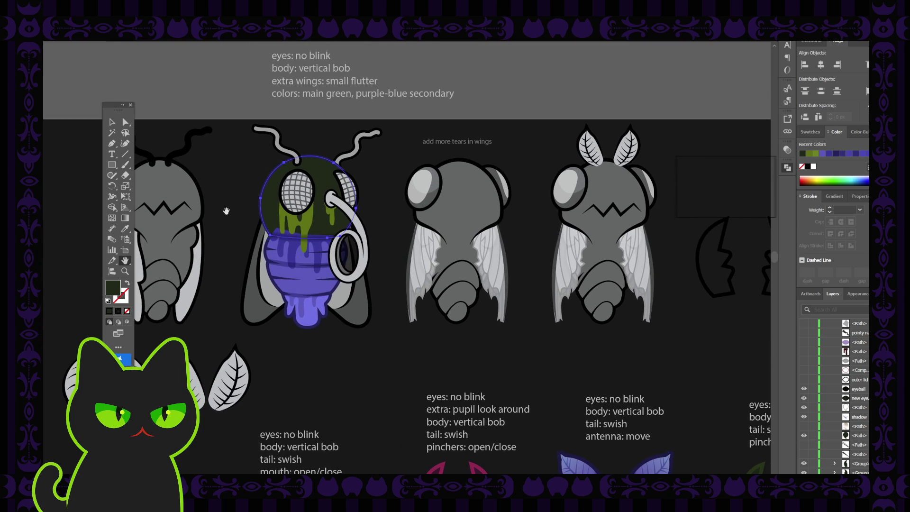
left_click(246, 186)
left_click(268, 189)
key("ctrl+equal")
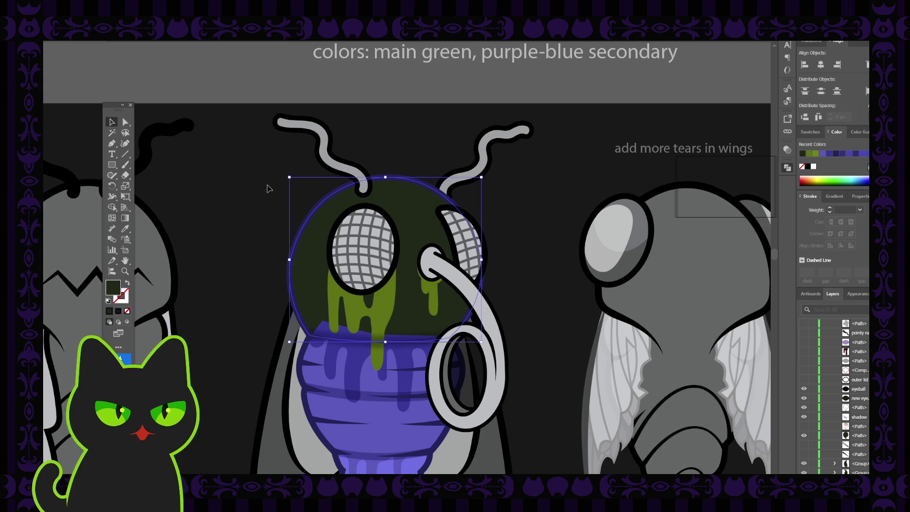
left_click(293, 212)
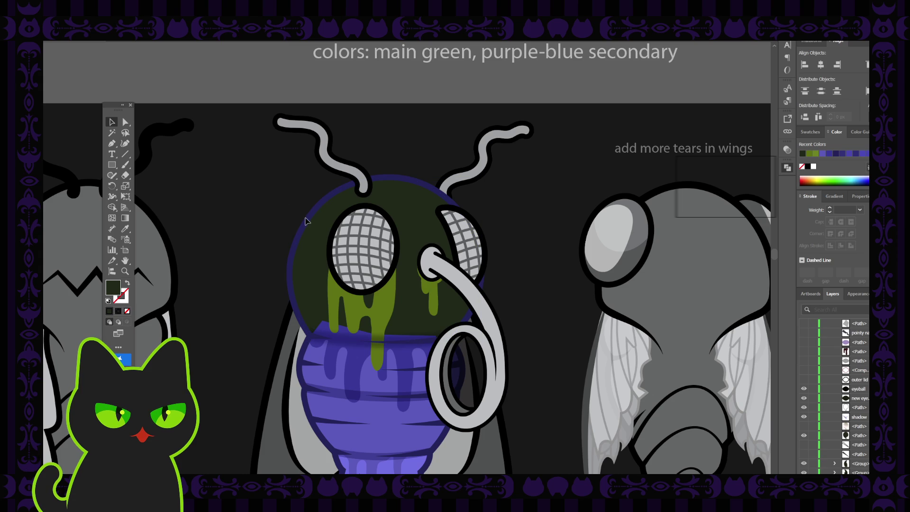
left_click(295, 233)
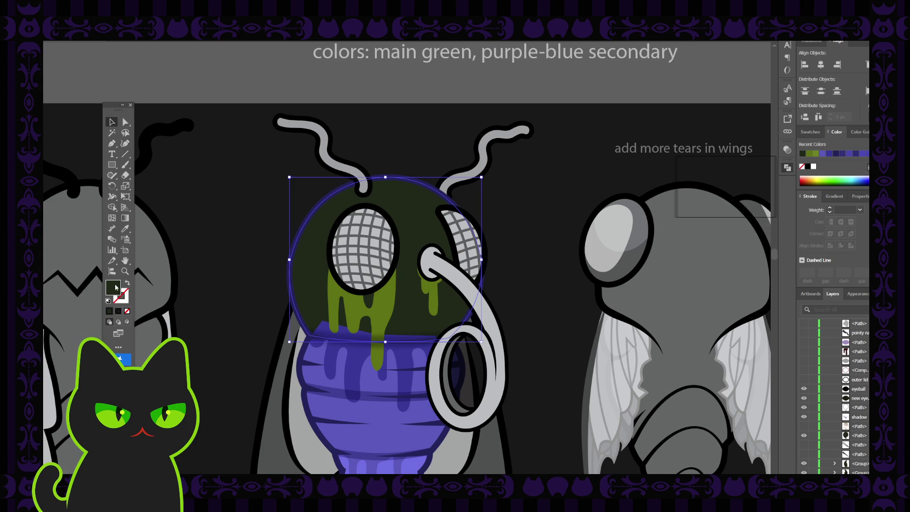
left_click(667, 211)
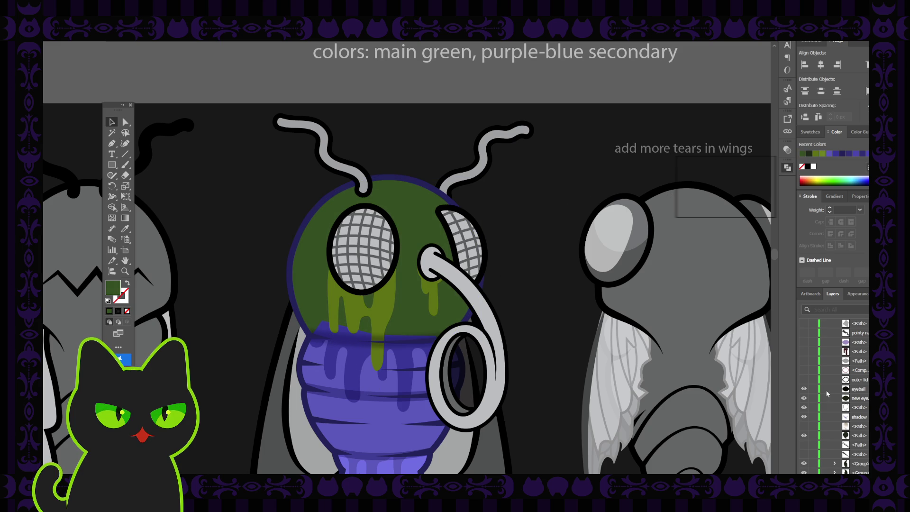
Step: Collapse the nail layer, unlock the 'body fill' layer and select the purple body fill
scroll(836, 396, "up", 5)
scroll(837, 396, "up", 3)
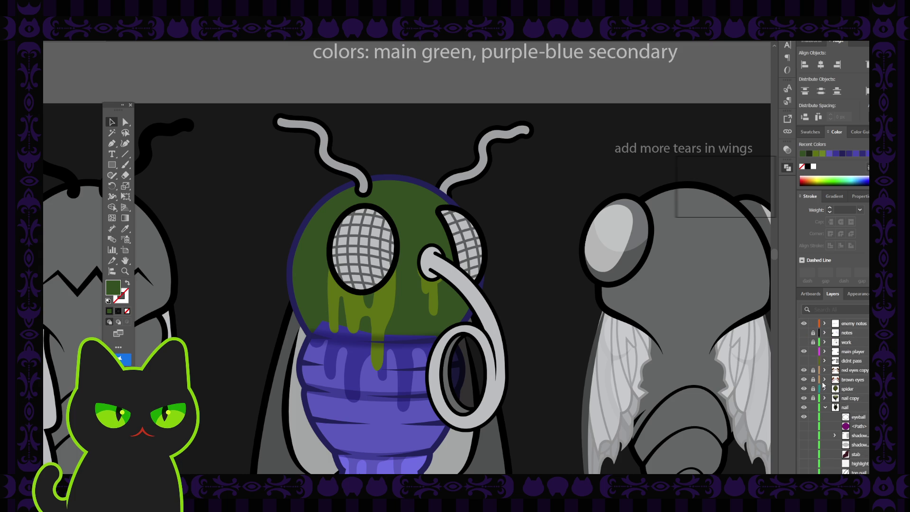
left_click(824, 407)
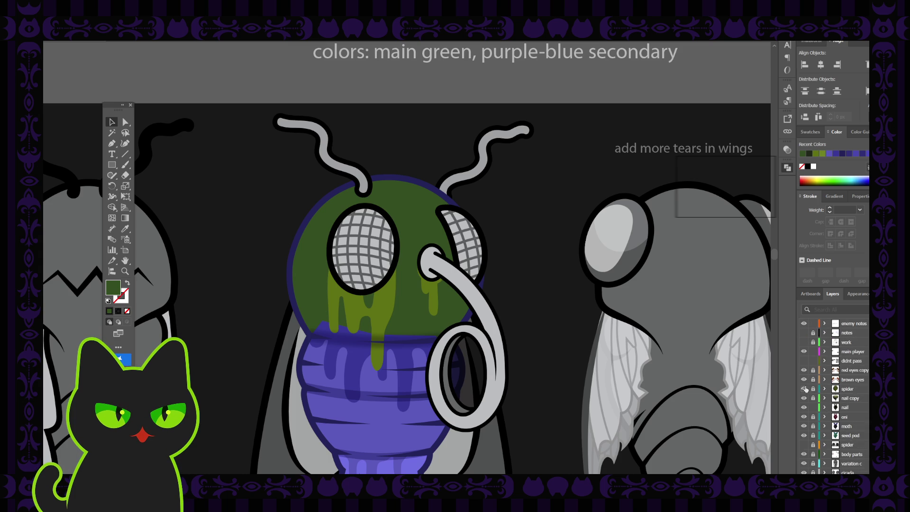
scroll(836, 440, "down", 5)
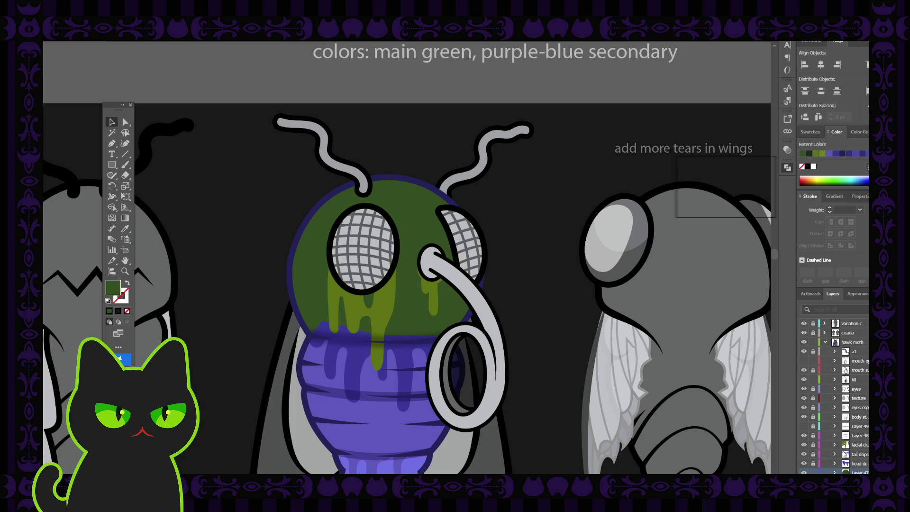
scroll(837, 451, "down", 3)
left_click(813, 436)
scroll(432, 401, "down", 2)
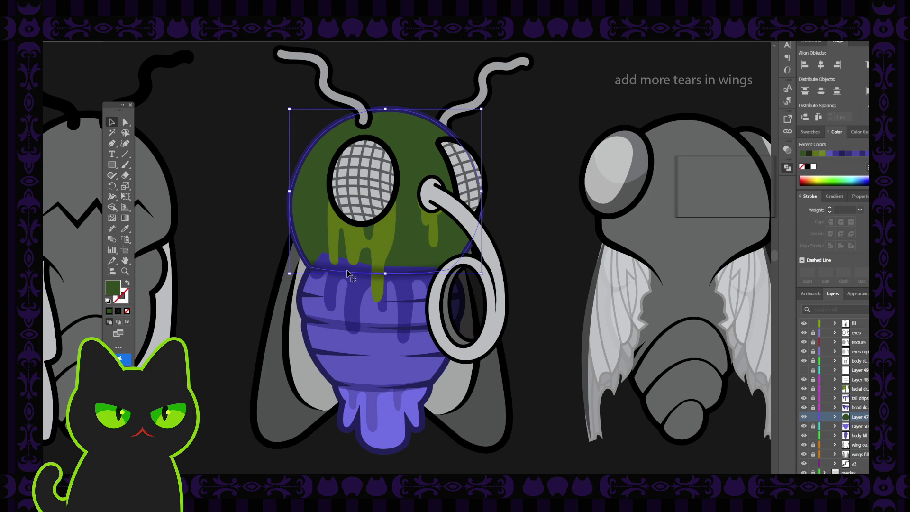
left_click(354, 293)
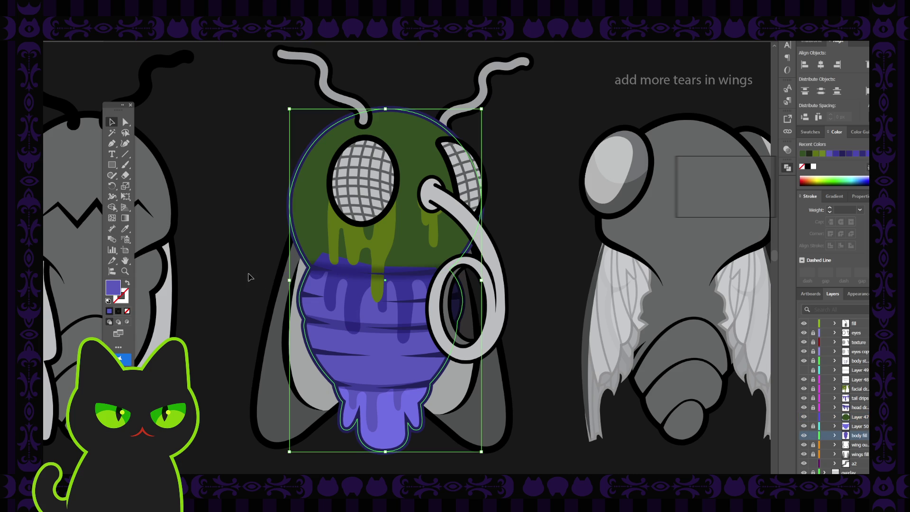
Step: Eyedropper the head's dark green onto the fly's body fill
key("i")
left_click(422, 234)
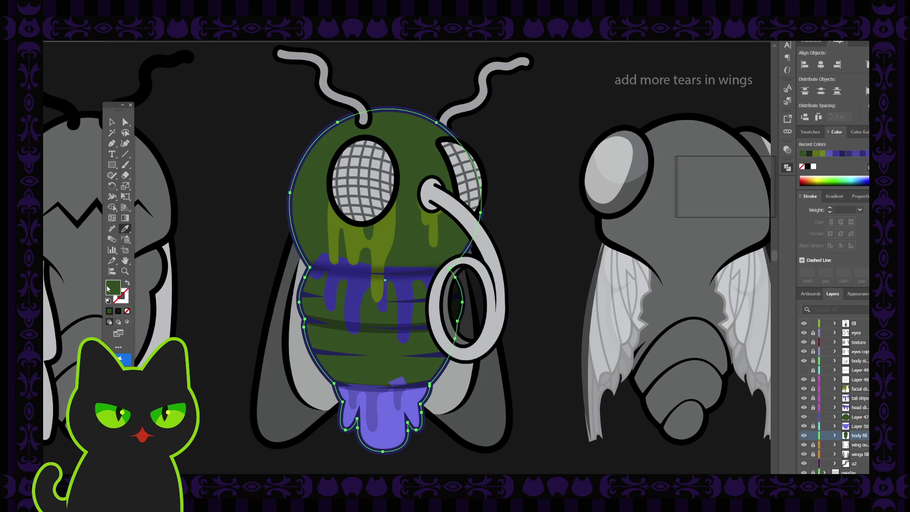
key("ctrl+shift+a")
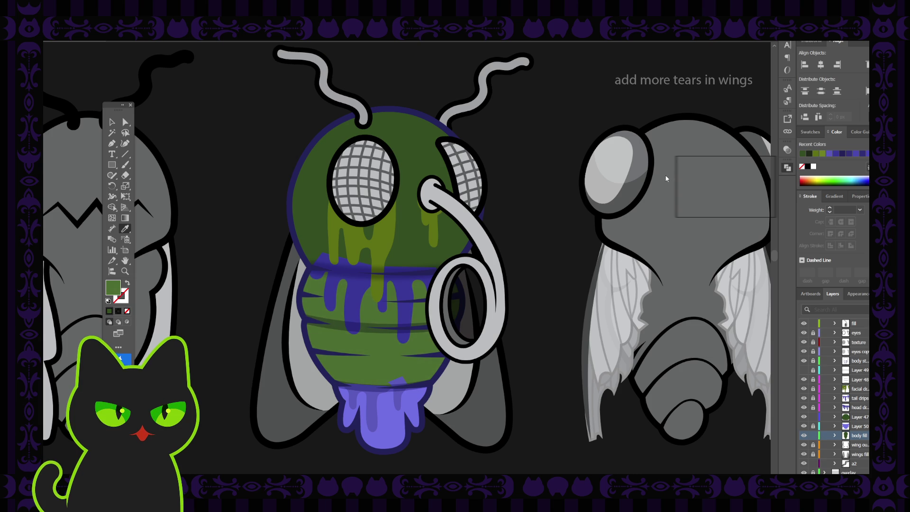
key("ctrl+z")
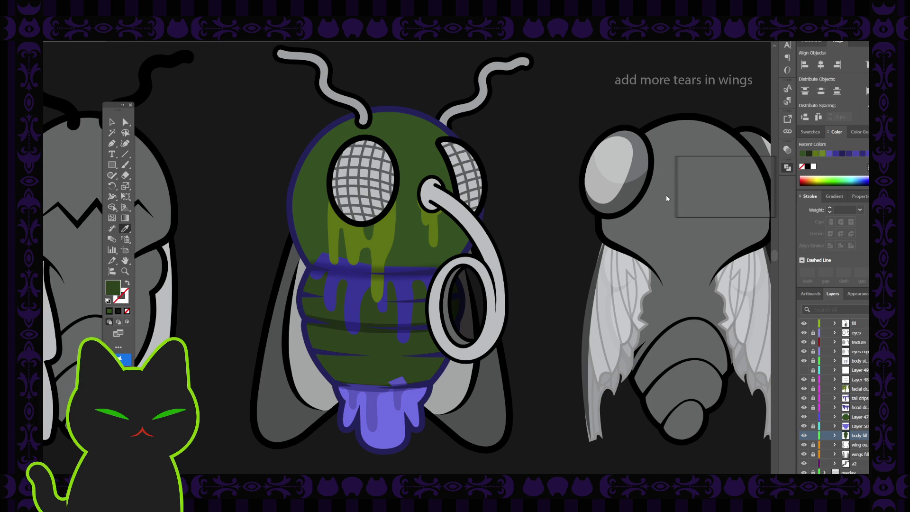
key("ctrl+z")
Step: Reselect the body fill and the purple drips running across it
key("v")
left_click(194, 142)
left_click(359, 292)
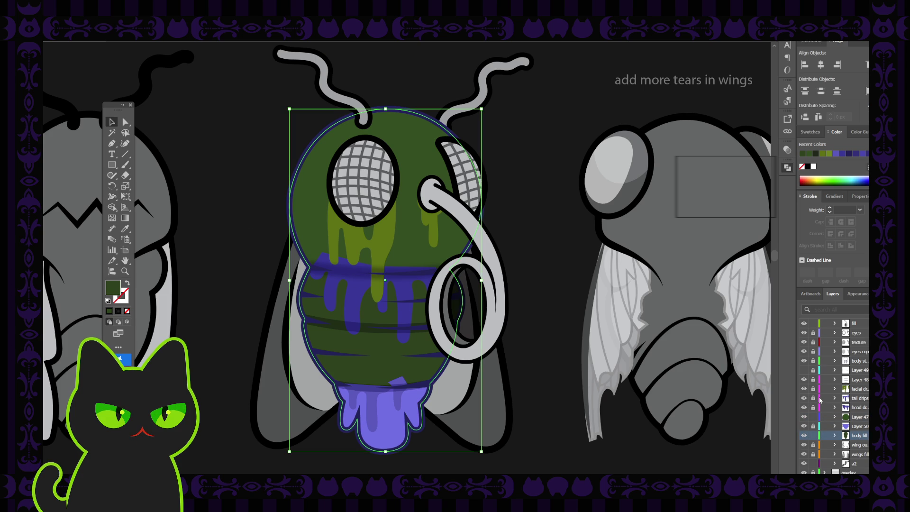
left_click(374, 294)
Step: Eyedropper the head's dark green onto the purple drips on the body
key("i")
left_click(410, 260)
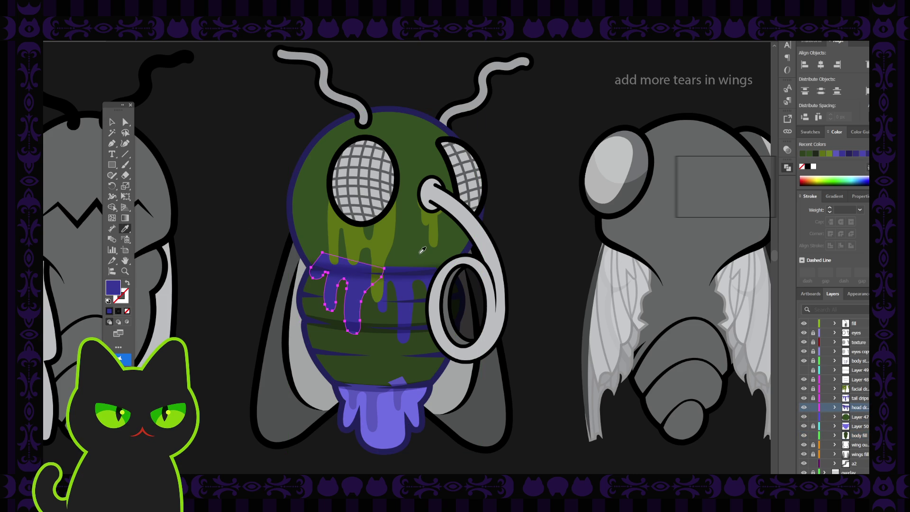
left_click(114, 122)
left_click(161, 147)
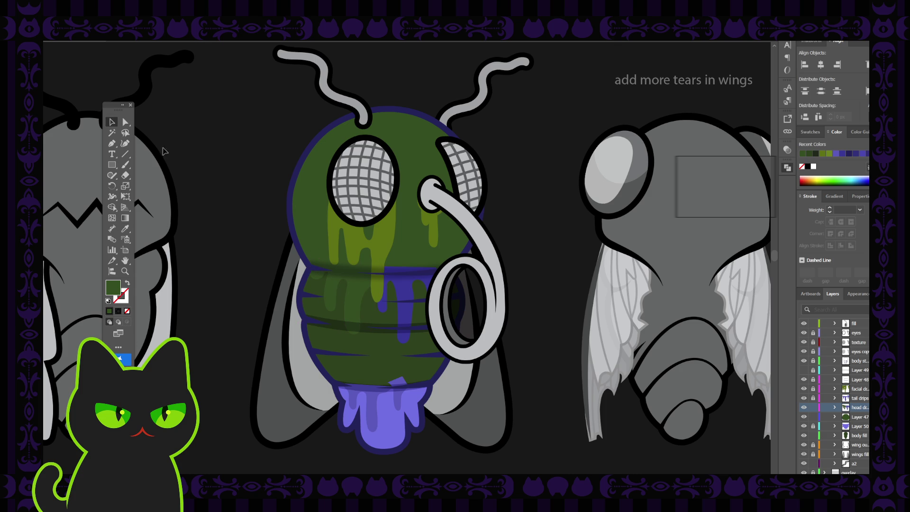
left_click(401, 306)
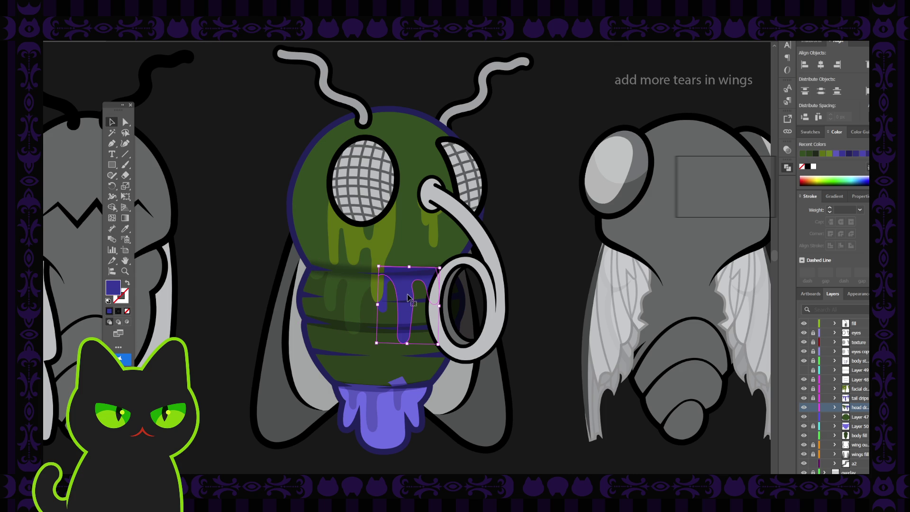
left_click(384, 293, "shift")
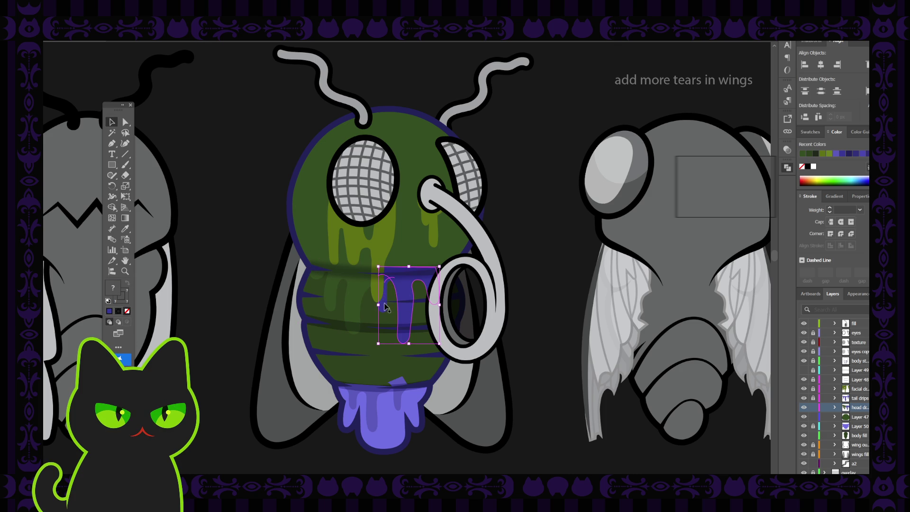
key("i")
left_click(403, 224)
key("v")
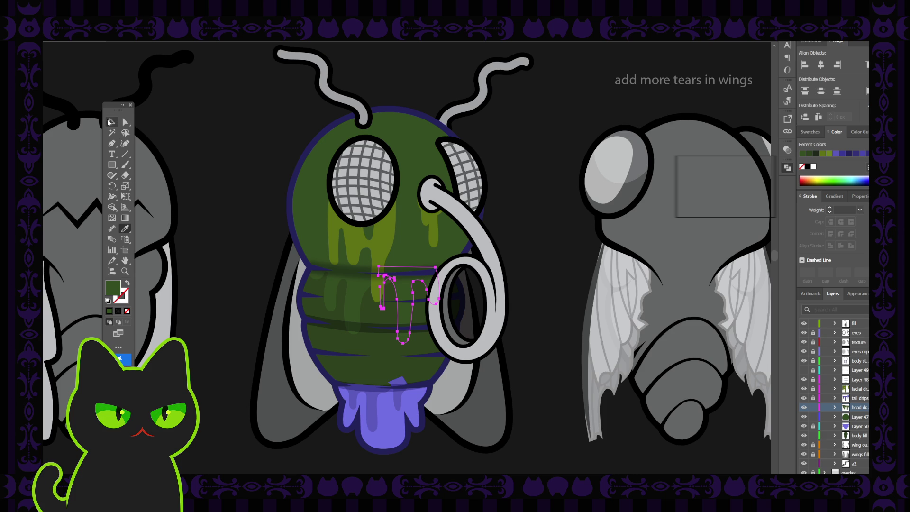
left_click(186, 147)
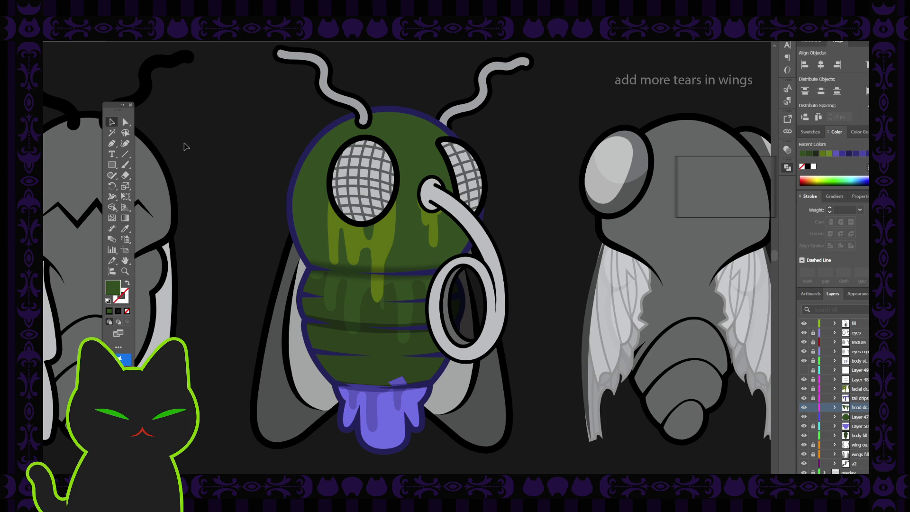
Step: Swap the fill and stroke colours of a small drip on the body
left_click(385, 303)
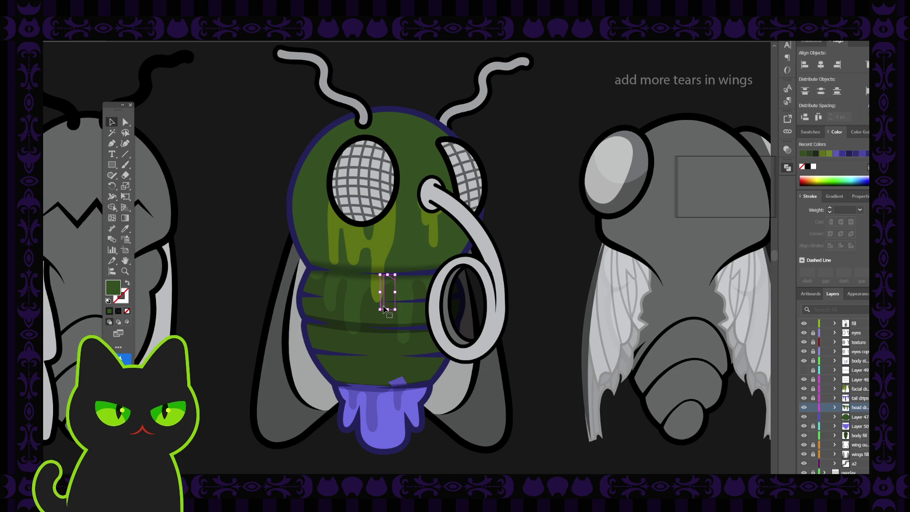
left_click(127, 283)
left_click(213, 240)
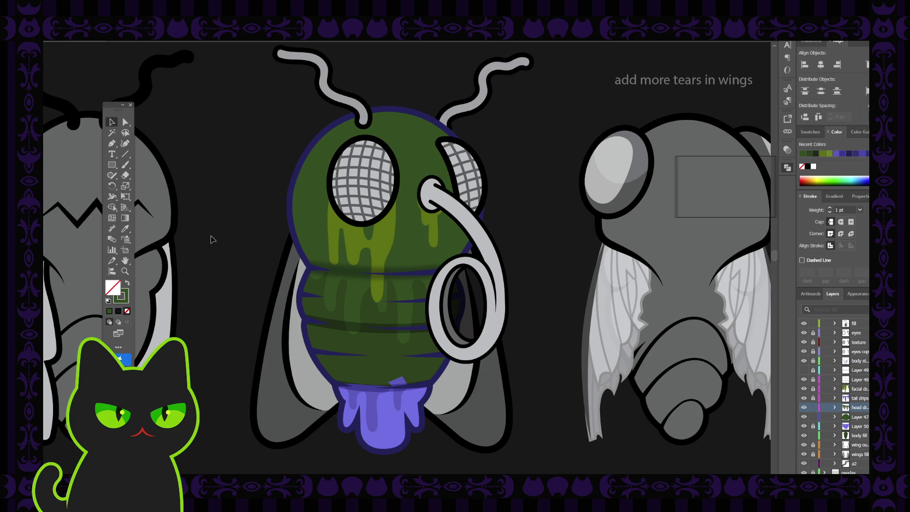
left_click(389, 282)
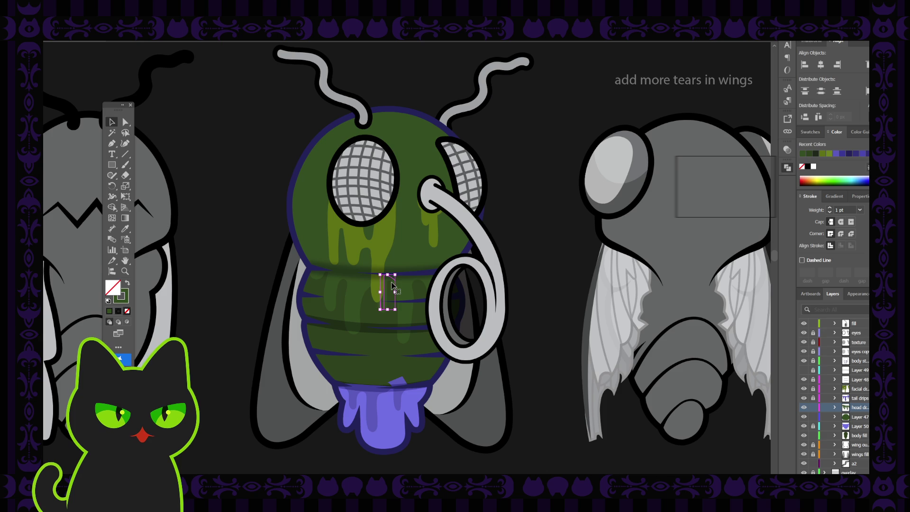
left_click(127, 283)
left_click(218, 264)
Step: Extend the small body drip with a closed Pen path that has a corner point at its top
left_click(389, 282)
scroll(385, 311, "up", 3)
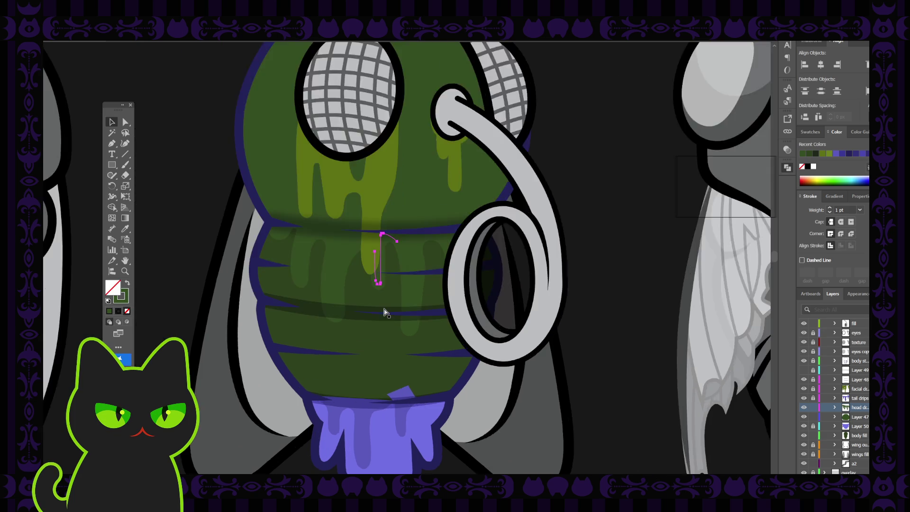
left_click(112, 143)
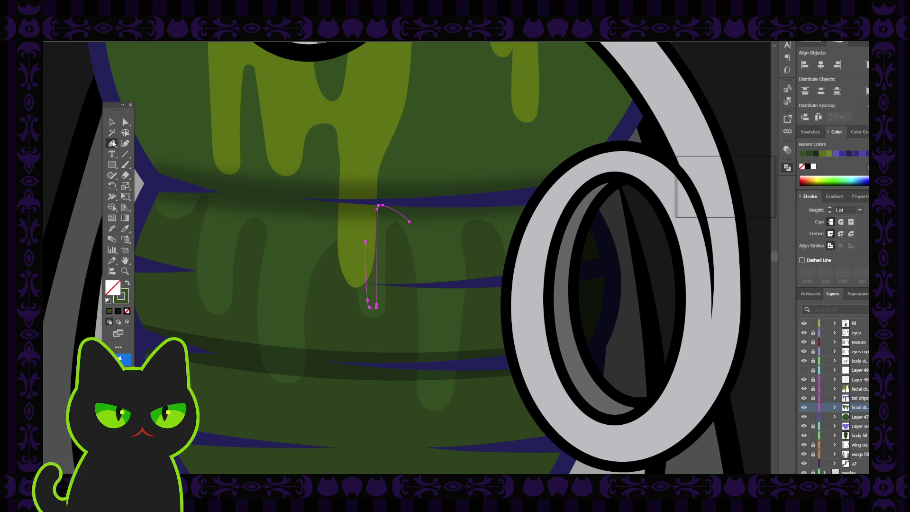
left_click(409, 221)
left_click(401, 202)
left_click(349, 202)
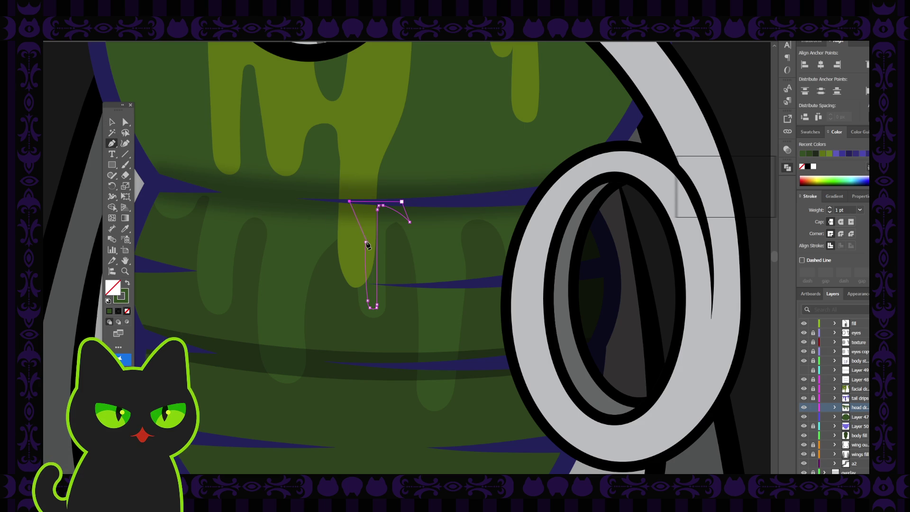
left_click(366, 244)
key("v")
Step: Select the small drip piece and other drip shapes, then settle on the drip outline path
left_click(385, 220)
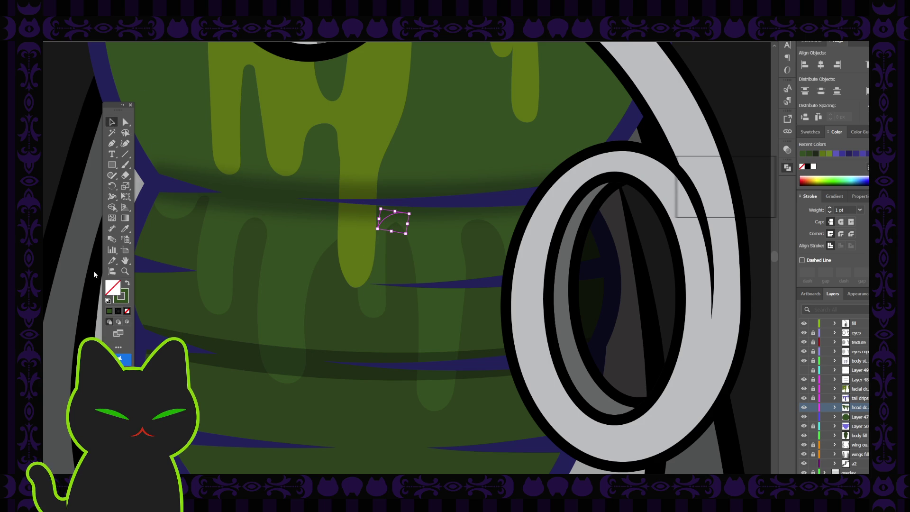
left_click(207, 237)
left_click(213, 209)
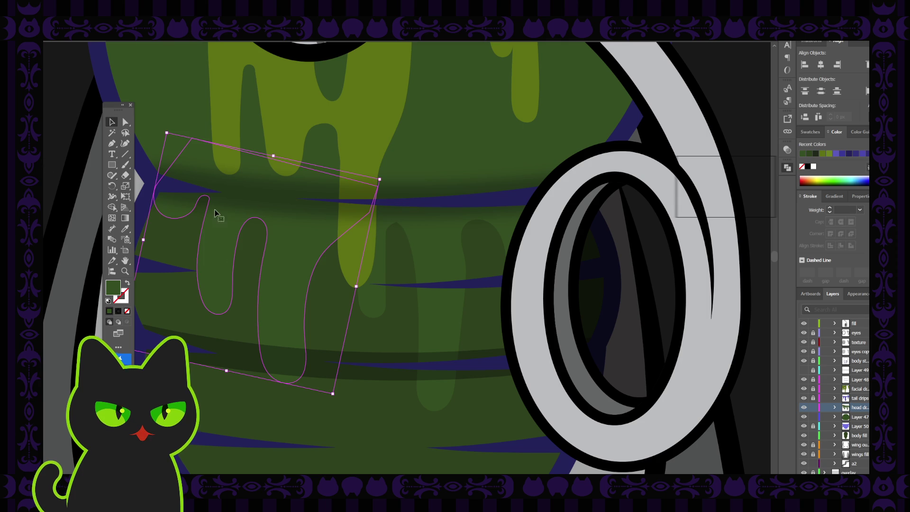
left_click(388, 222)
left_click(378, 268, "shift")
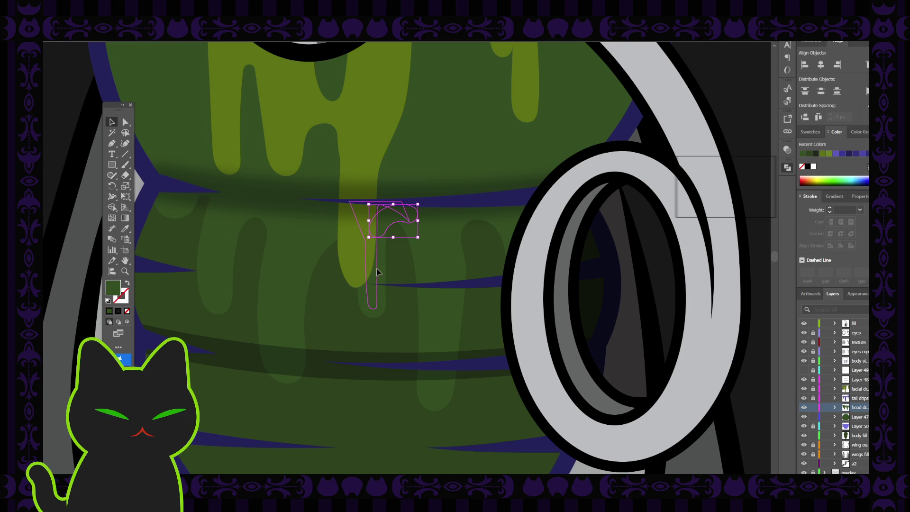
left_click(446, 245, "shift")
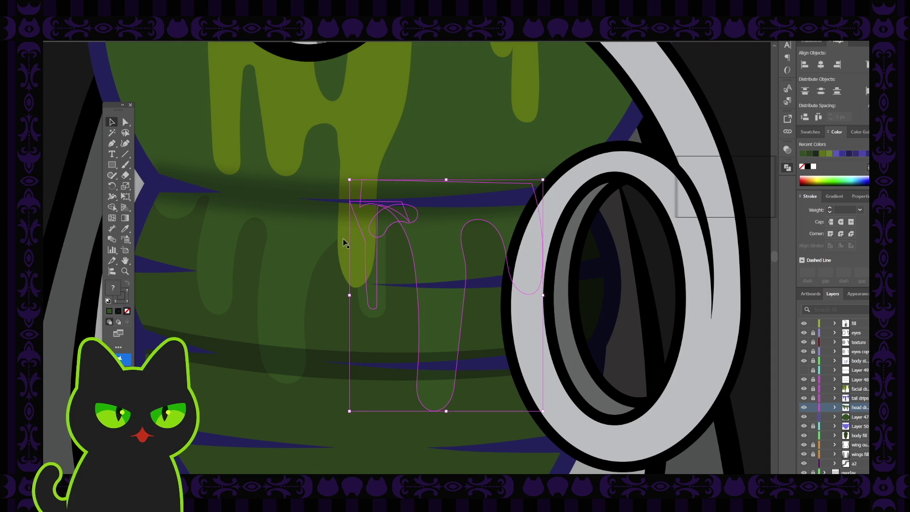
left_click(214, 266)
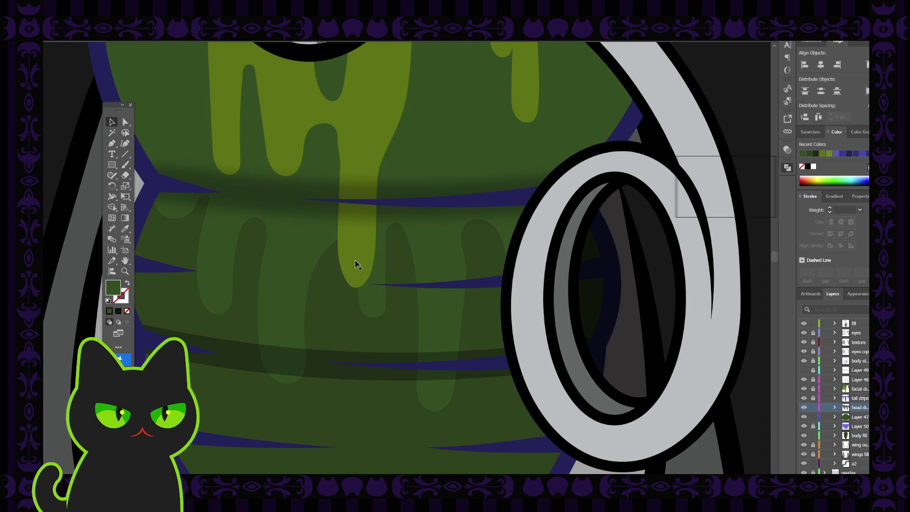
left_click(380, 280)
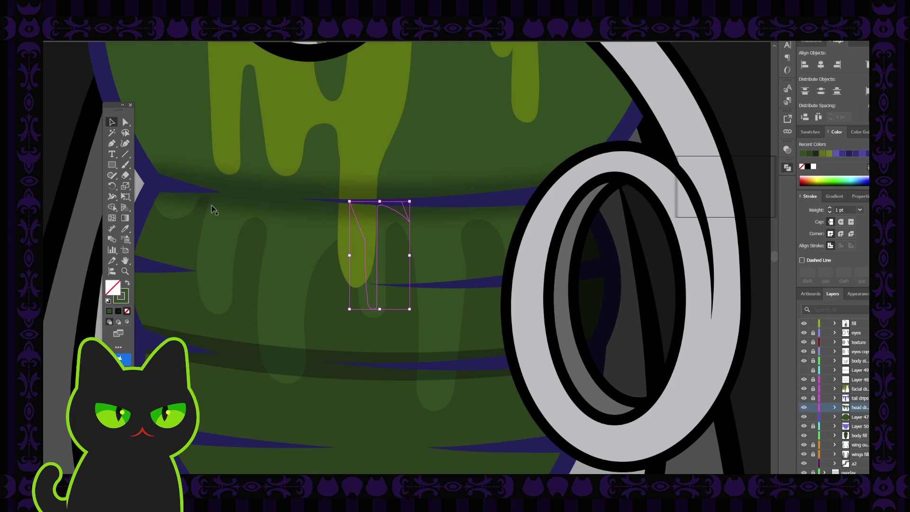
key("ctrl+z")
key("ctrl+z")
key("ctrl+z")
left_click(228, 262)
left_click(375, 287)
Step: Outline the drip and a new top arc, then merge them into one long drip with Shape Builder
key("ctrl+shift+o")
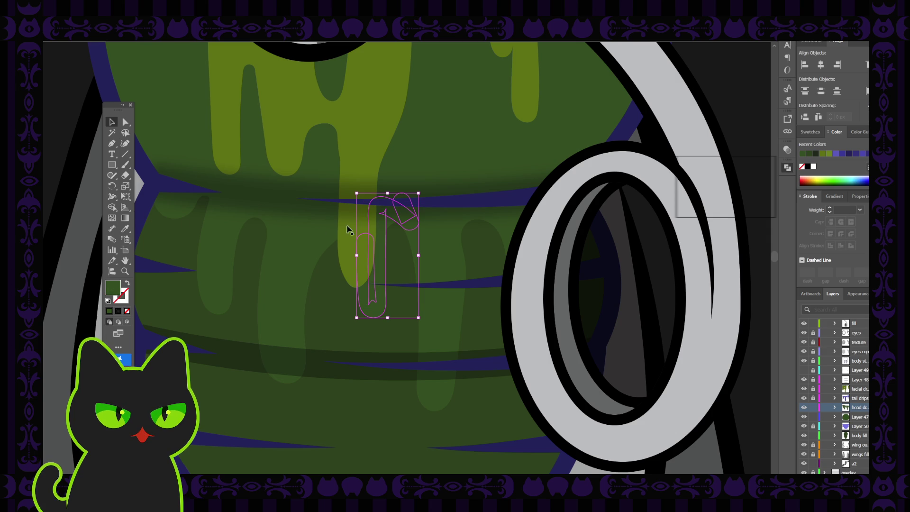
left_click(324, 231)
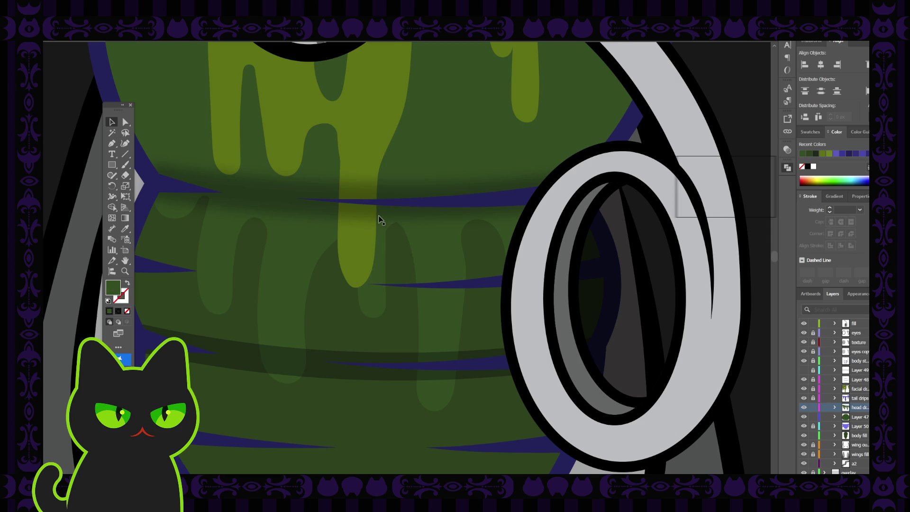
left_click_drag(387, 222, 408, 215)
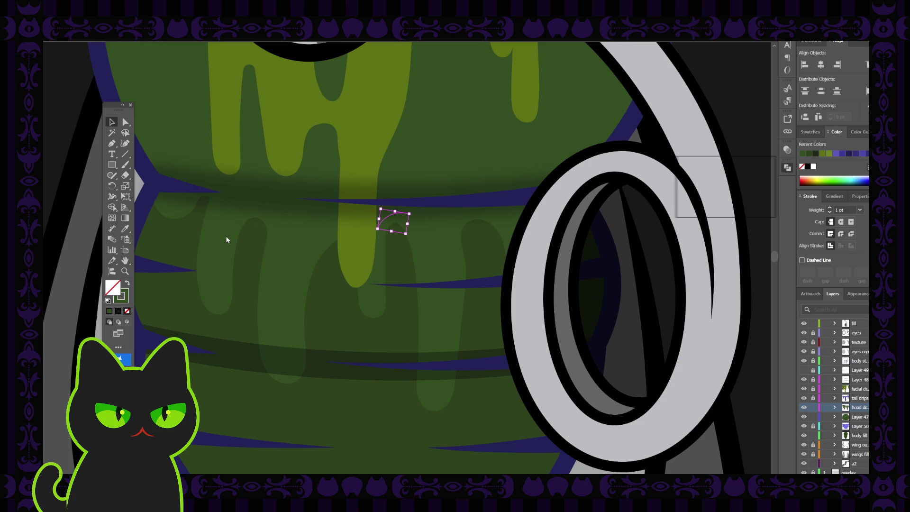
key("ctrl+shift+o")
key("ctrl+shift+a")
left_click_drag(386, 208, 374, 297)
left_click_drag(438, 256, 490, 250)
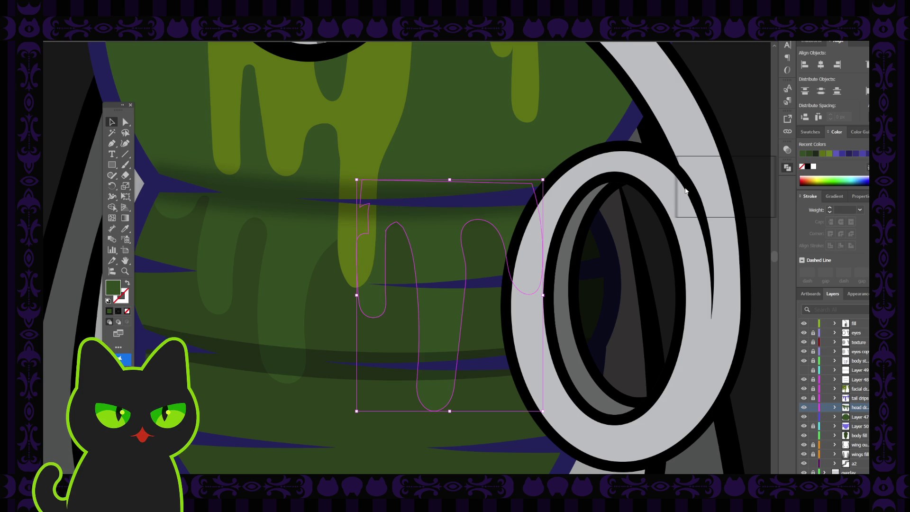
left_click(125, 122)
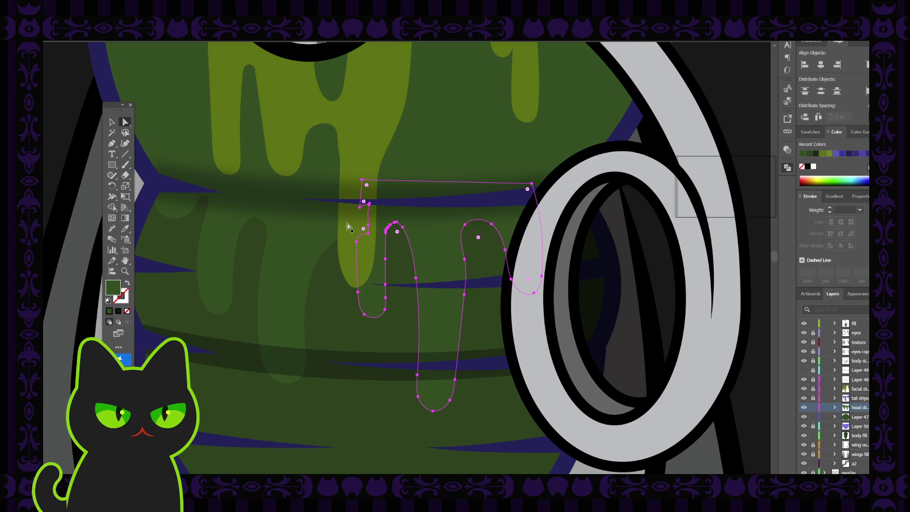
left_click(398, 250)
scroll(398, 249, "up", 5)
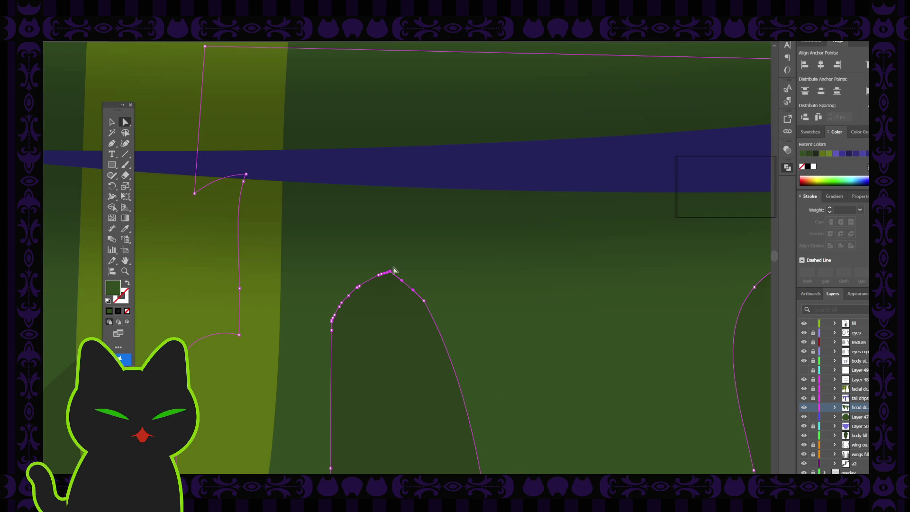
Step: Delete four extra anchors along the drip's upper edge and round off its sharp peak
key("p")
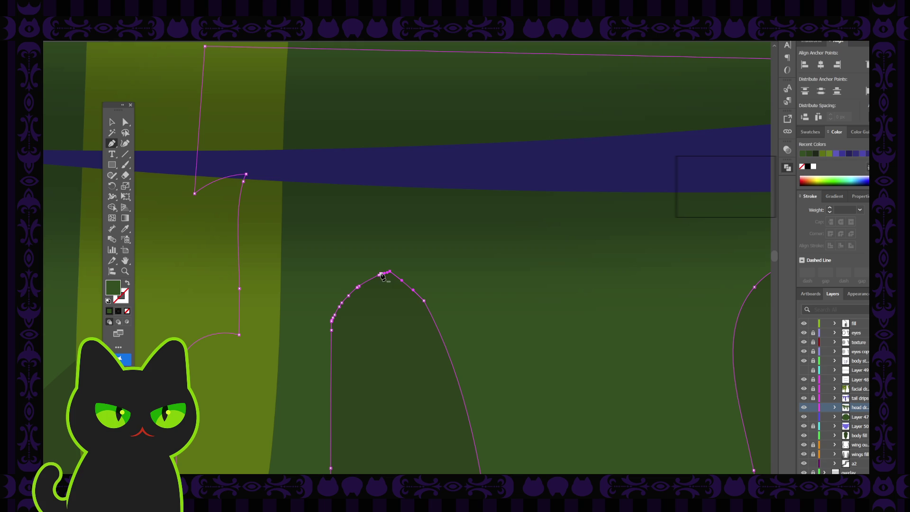
left_click(359, 286)
left_click(349, 294)
left_click(342, 303)
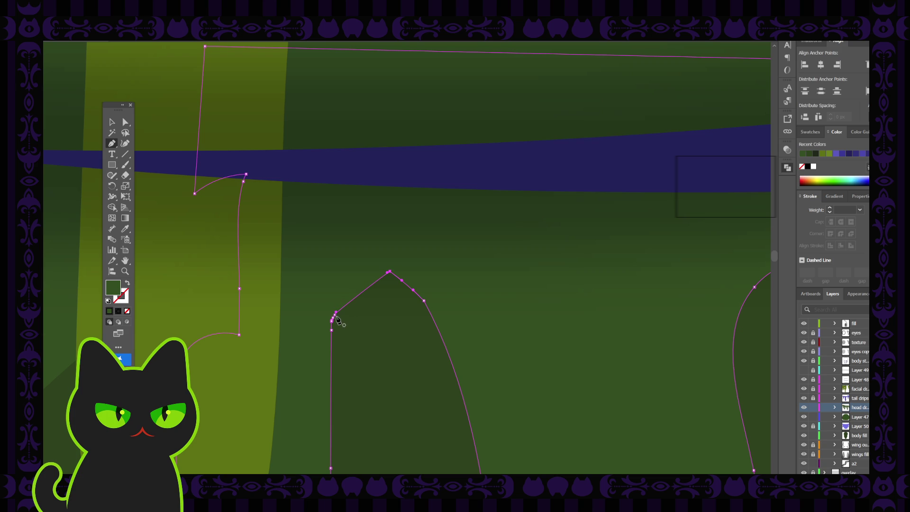
left_click(335, 314)
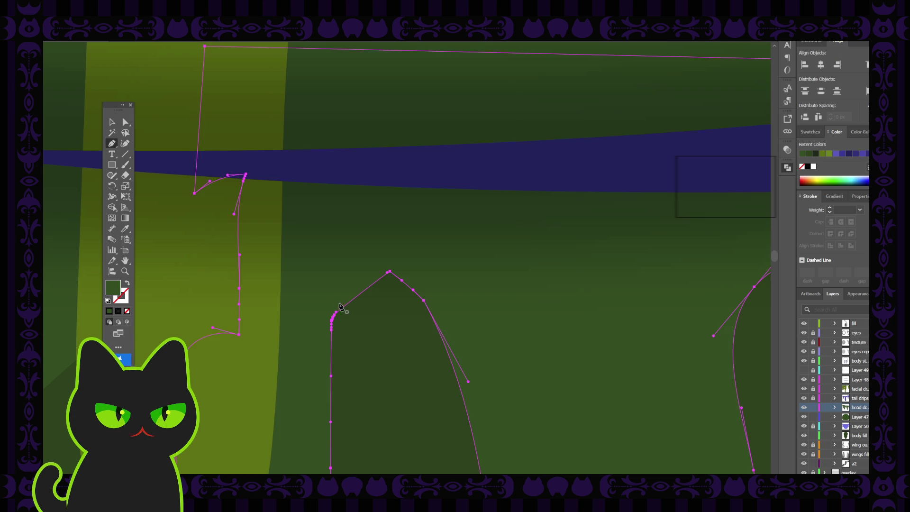
left_click(332, 321, "ctrl")
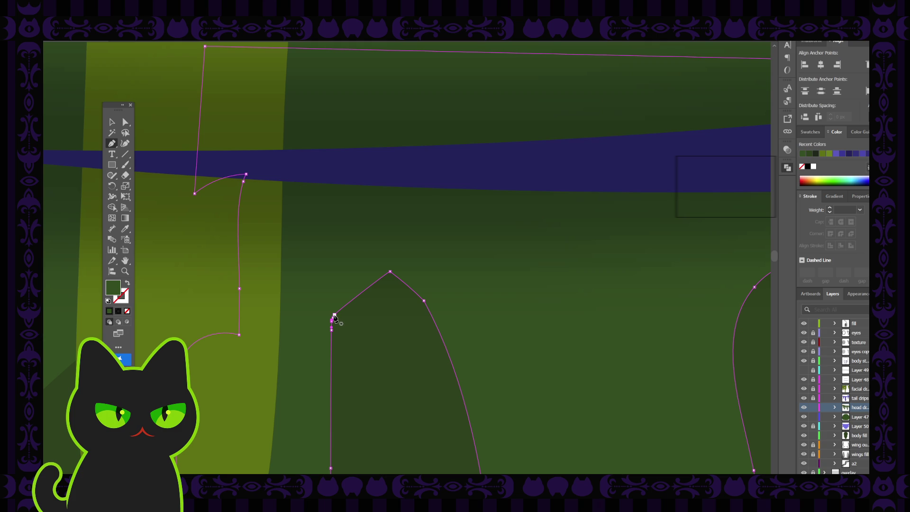
key("a")
left_click_drag(389, 279, 386, 334)
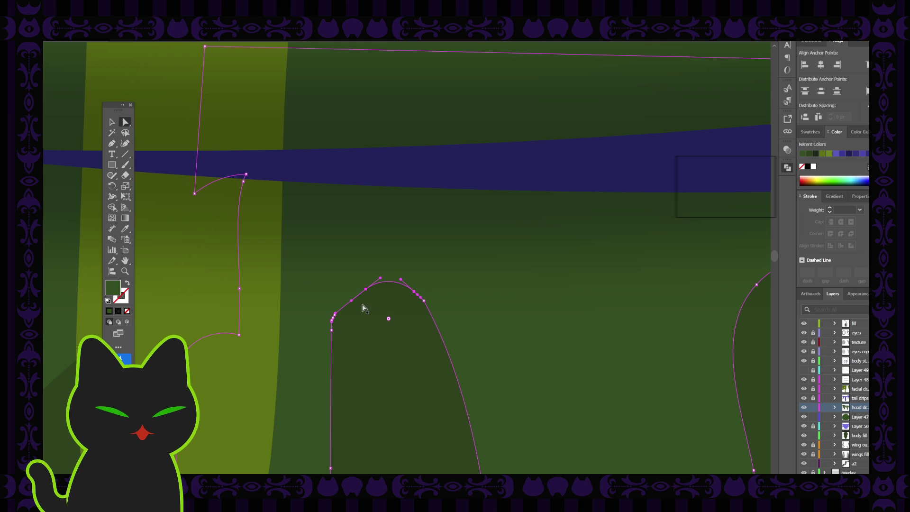
Step: Select the corner point on the drip's lower-left side for editing
key("ctrl+minus")
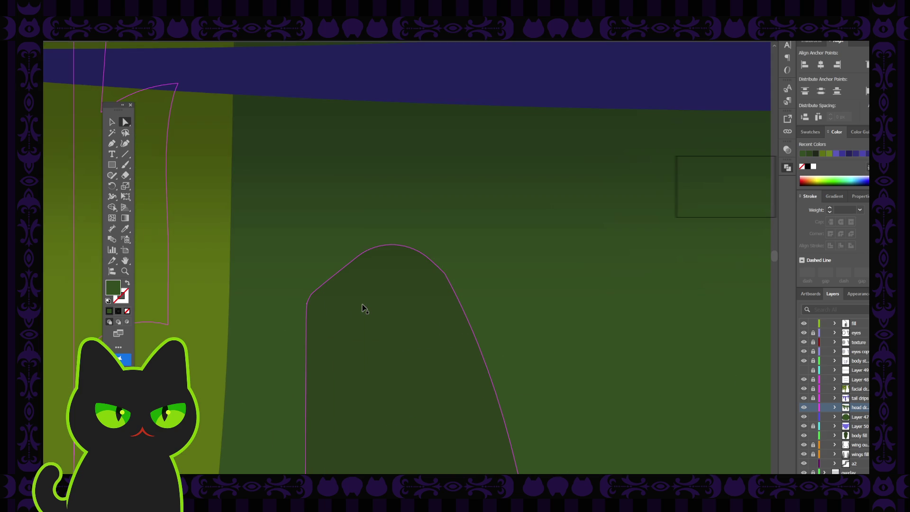
left_click(364, 308)
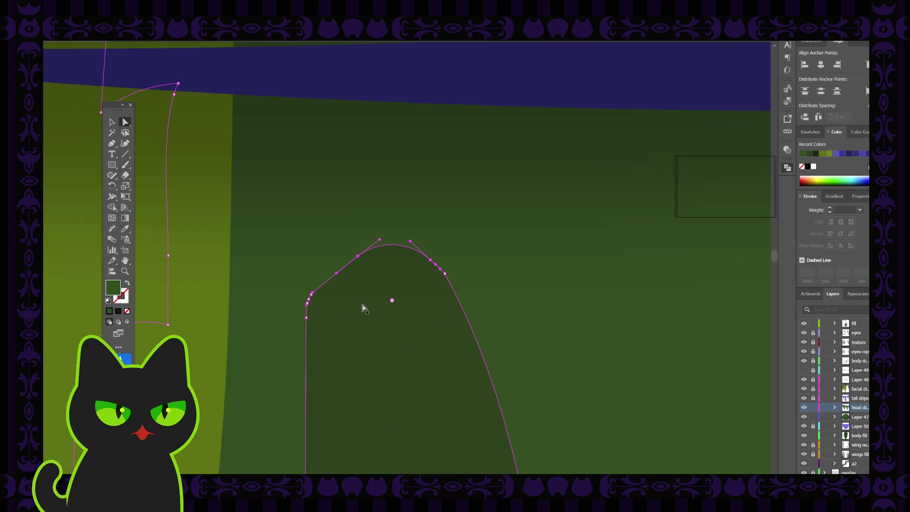
left_click(307, 305)
scroll(304, 316, "up", 3)
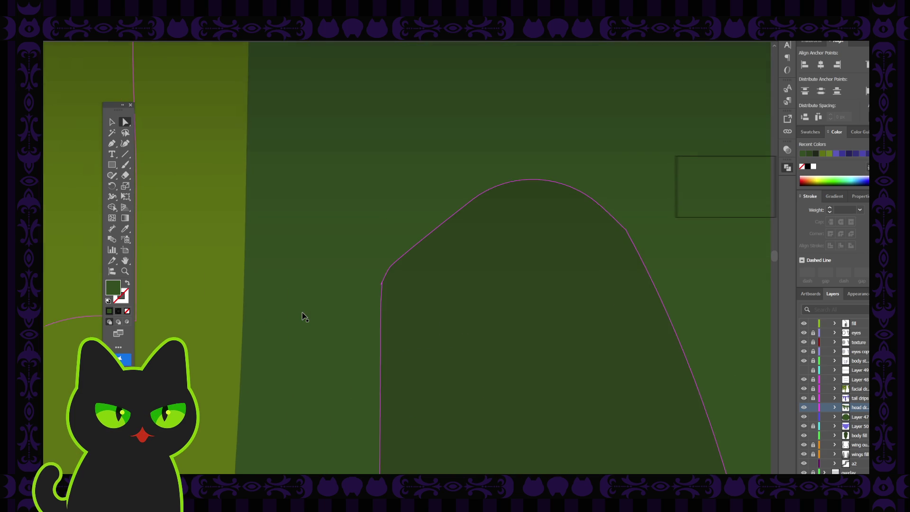
key("p")
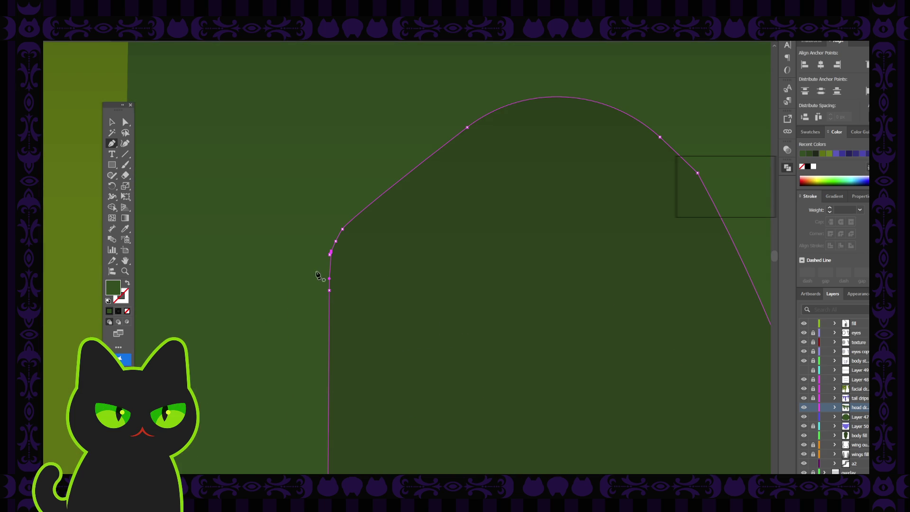
key("ctrl+z")
key("ctrl+z")
key("ctrl+z")
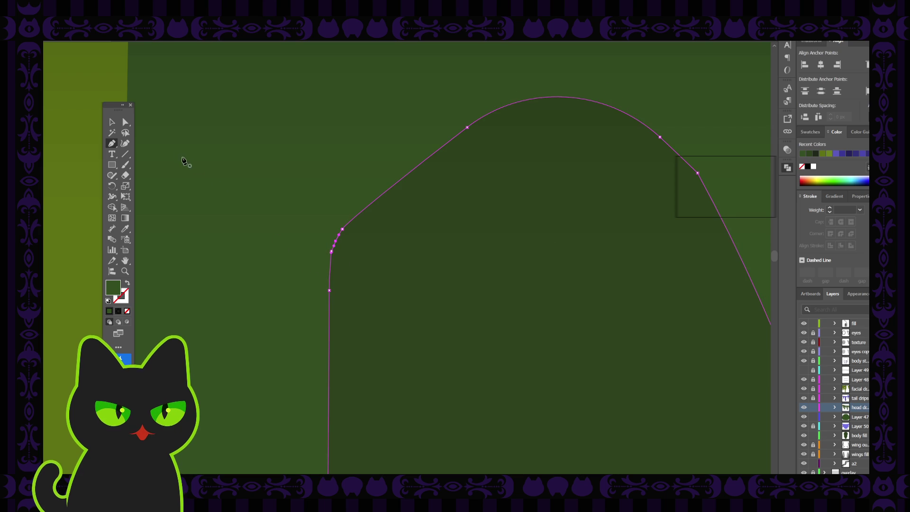
left_click(125, 122)
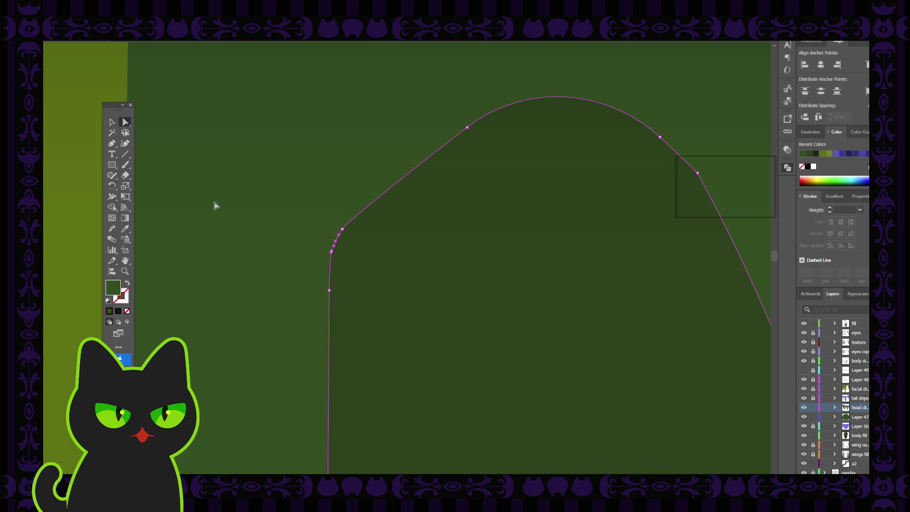
left_click(333, 256)
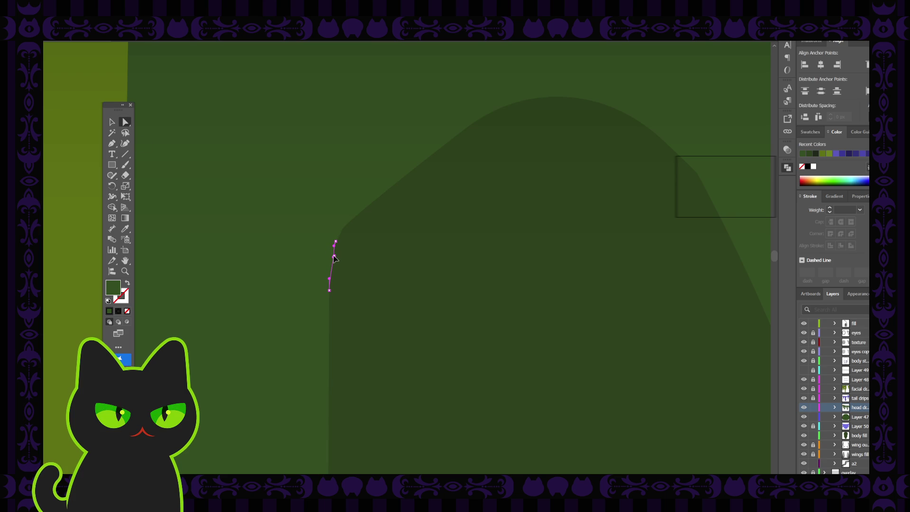
left_click(334, 256)
key("p")
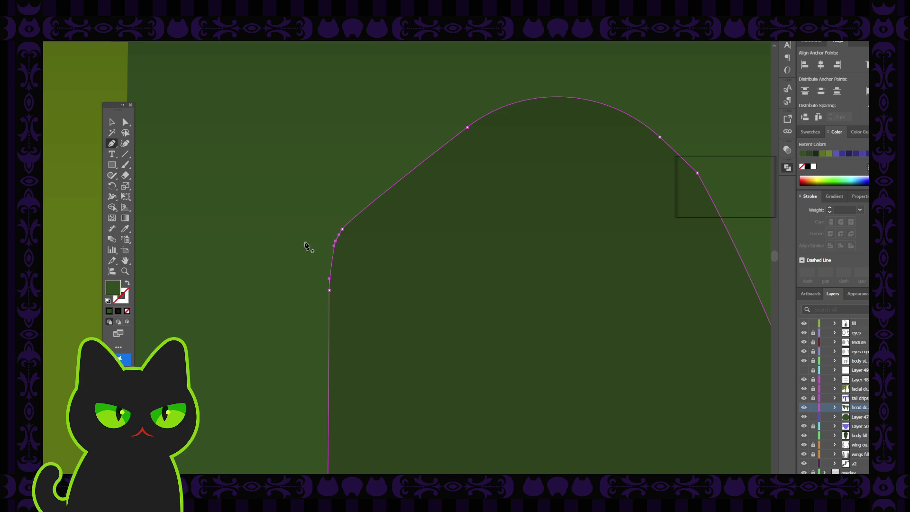
left_click(125, 122)
Step: Remove the redundant corner points and pull the curve up to round the left shoulder
left_click_drag(342, 229, 345, 228)
key("p")
left_click(345, 229)
left_click(125, 123)
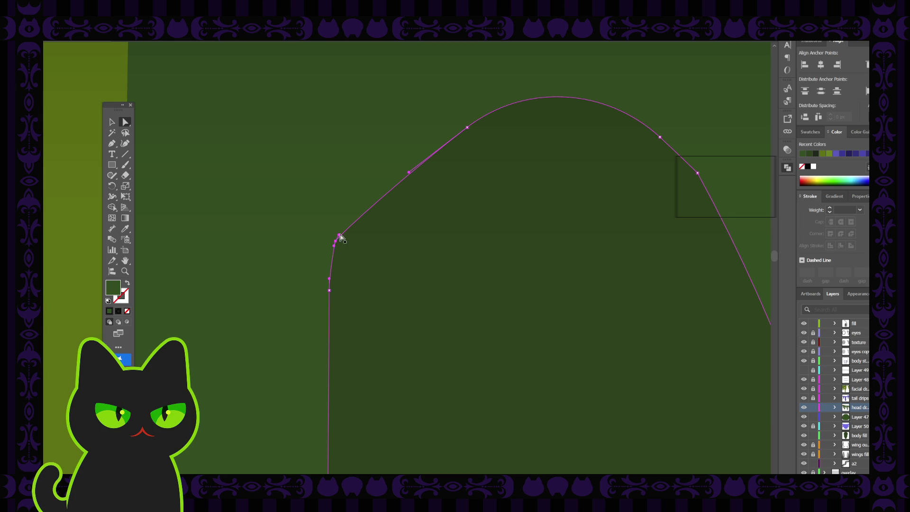
left_click_drag(337, 236, 362, 155)
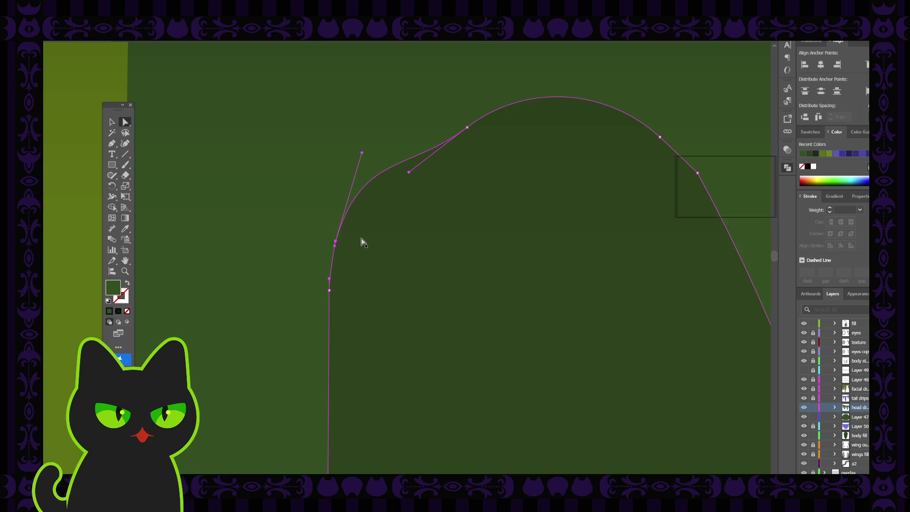
scroll(363, 242, "down", 5)
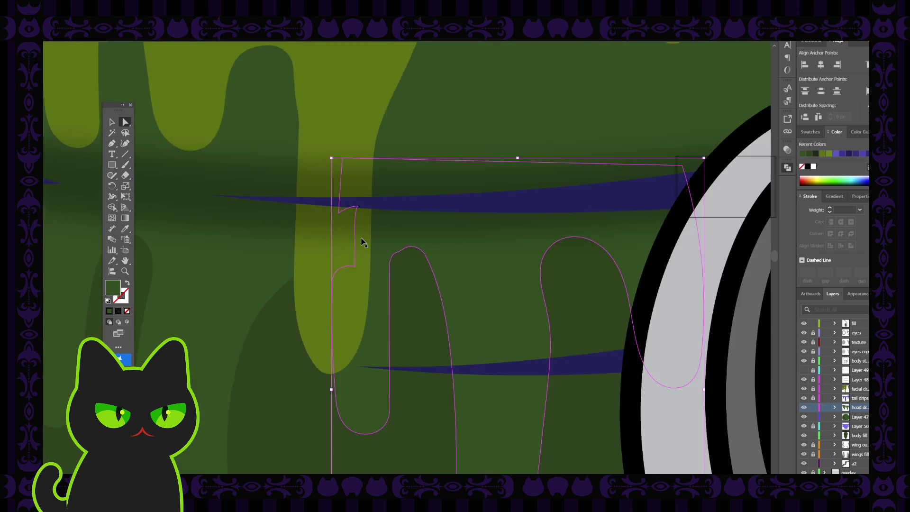
scroll(363, 241, "down", 6)
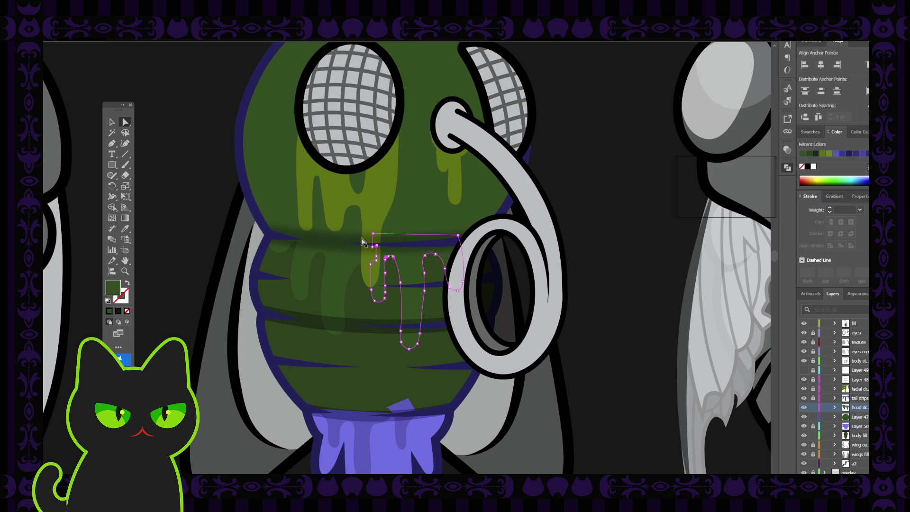
Step: Reshape the drip's left shoulder by shortening its curve handle
left_click(214, 185)
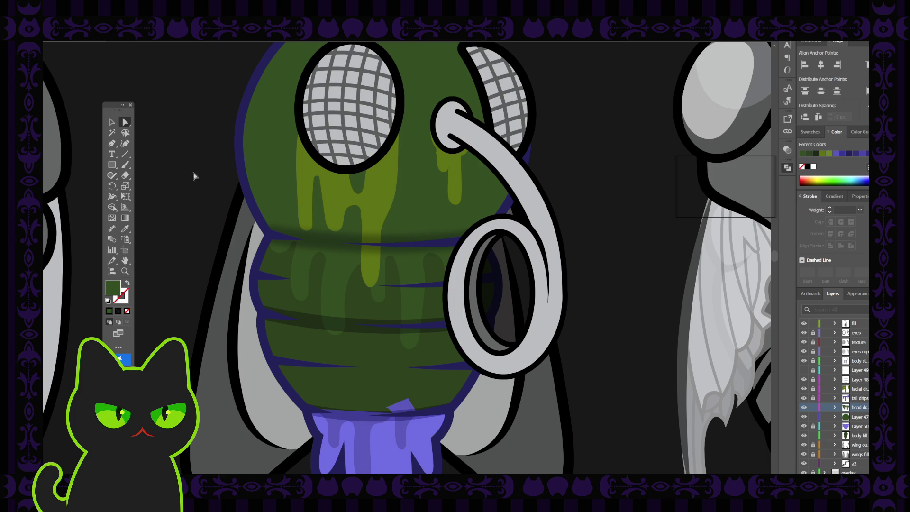
left_click(386, 259)
scroll(391, 277, "up", 5)
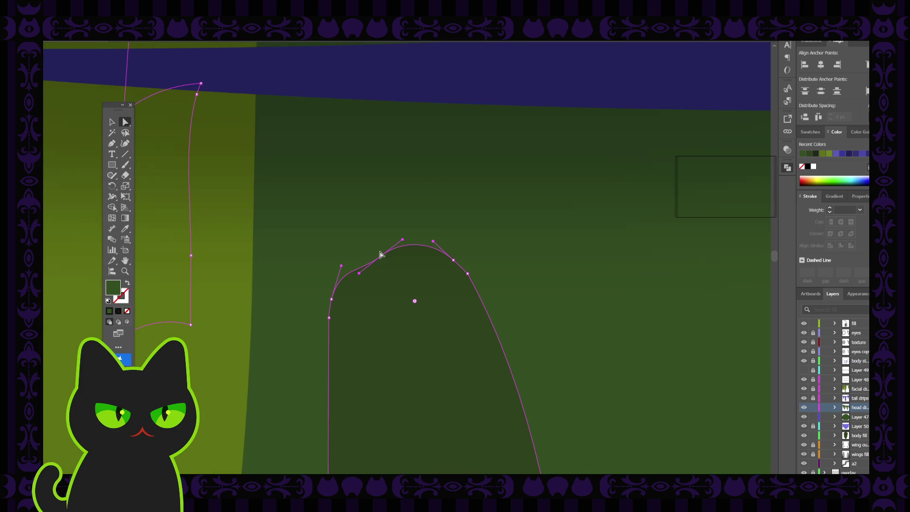
left_click(380, 256)
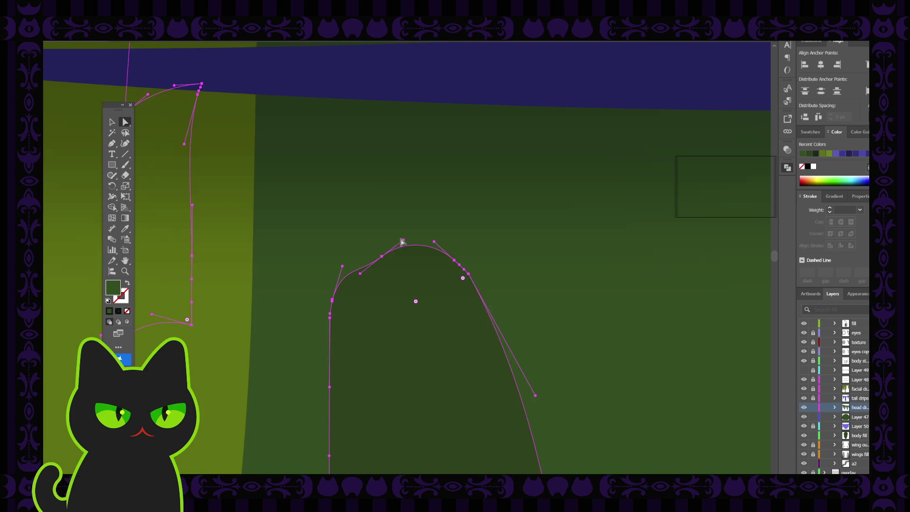
left_click(381, 257)
left_click(382, 256)
mouse_move(404, 240)
left_mouse_down()
mouse_move(413, 247)
mouse_move(379, 241)
left_mouse_up()
Step: Adjust the drip's right-side curve and lower its left-side point
left_click(468, 275)
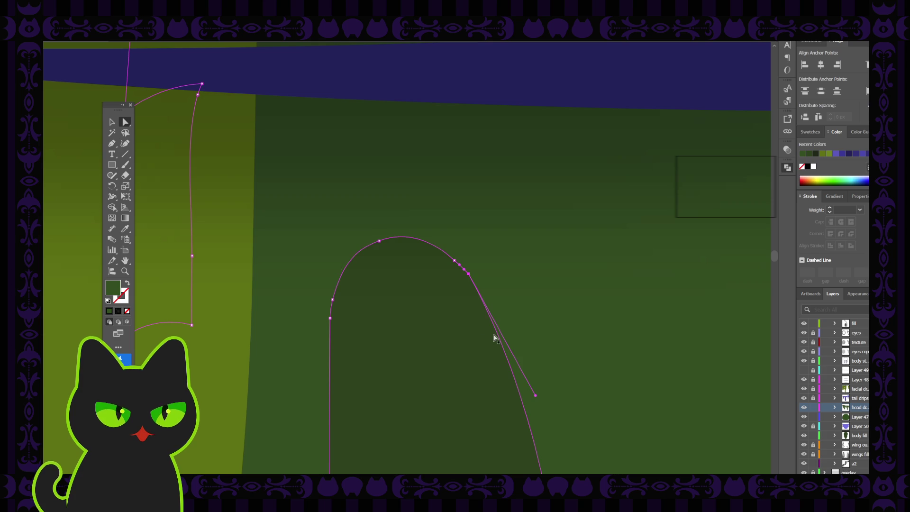
mouse_move(470, 278)
left_mouse_down()
mouse_move(464, 271)
mouse_move(475, 287)
left_mouse_up()
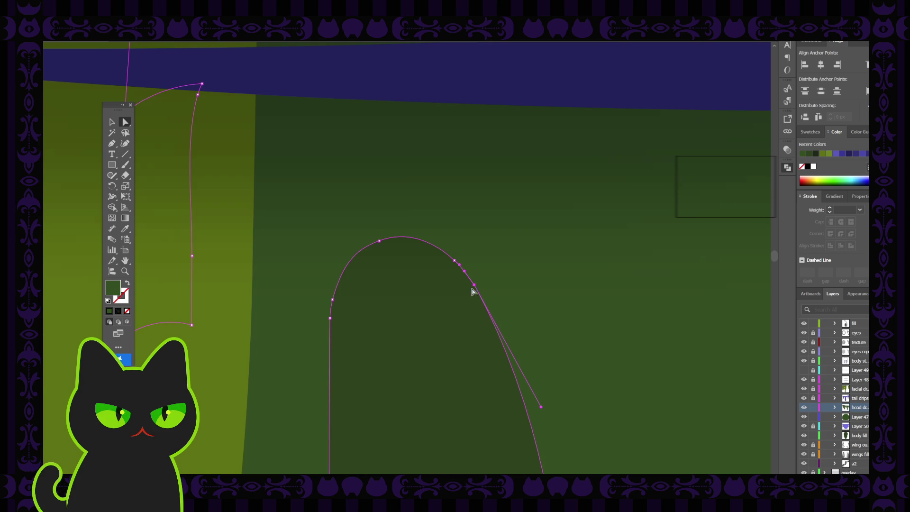
left_click(331, 319)
left_click_drag(330, 321, 331, 338)
left_click_drag(333, 301, 334, 300)
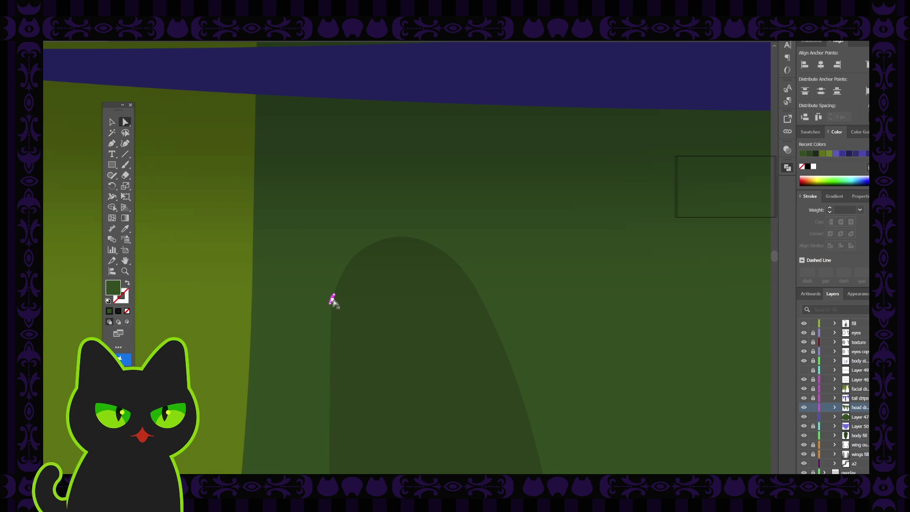
Step: Zoom in on the stray path fragment and select the green body fill shape
key("ctrl+equal")
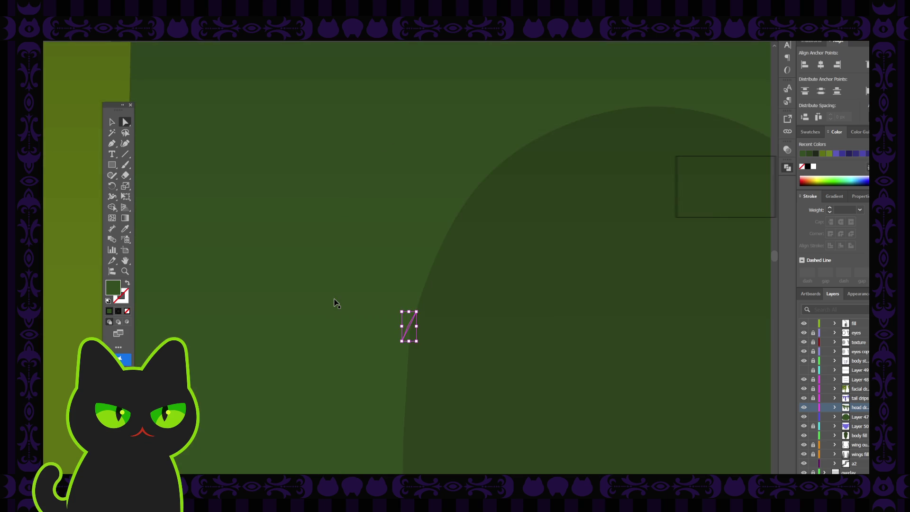
key("ctrl+equal")
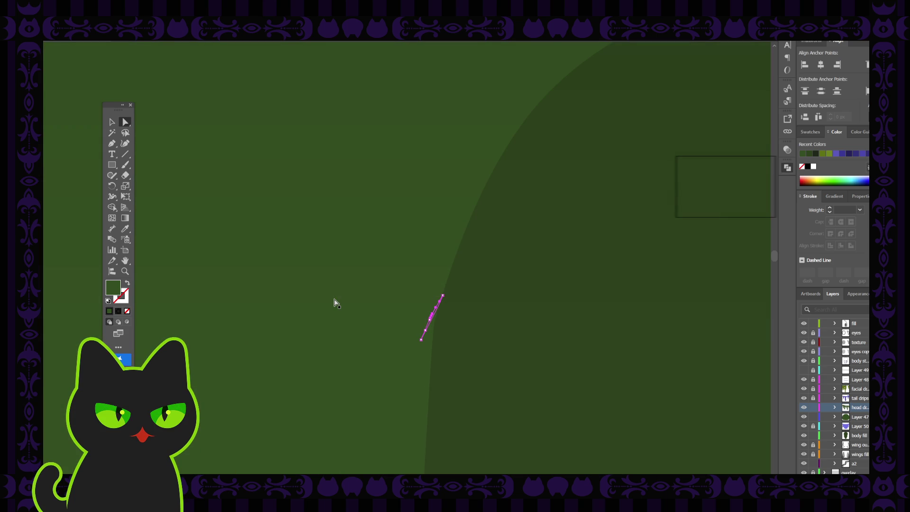
left_click(417, 318)
left_click(438, 328)
scroll(315, 245, "down", 5)
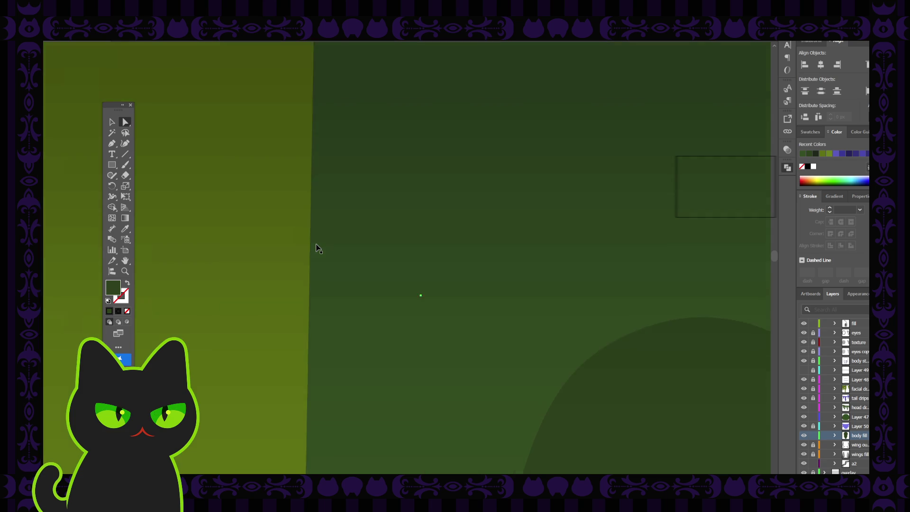
scroll(317, 247, "down", 6)
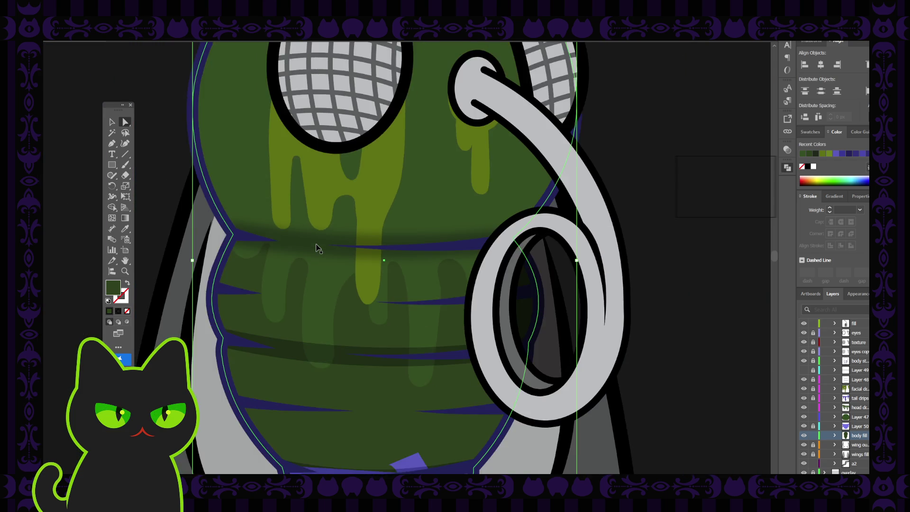
scroll(318, 247, "down", 3)
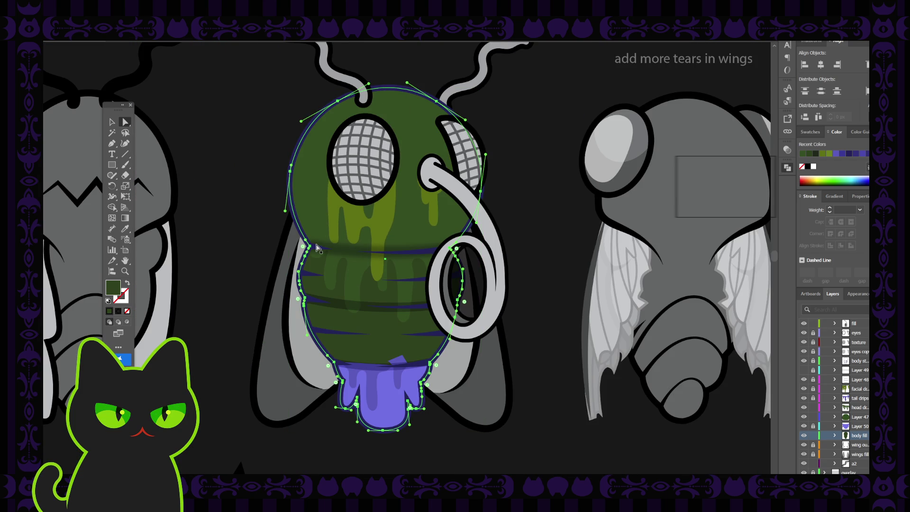
key("v")
left_click(210, 171)
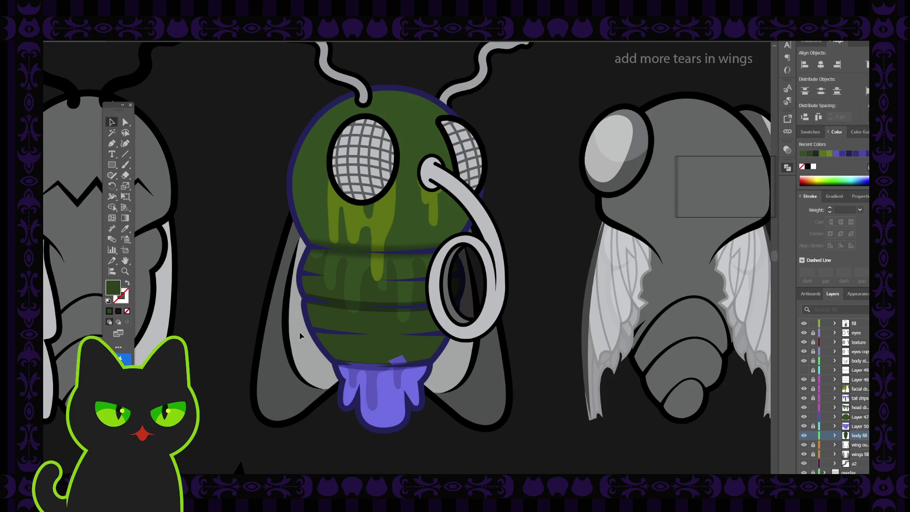
left_click(401, 340)
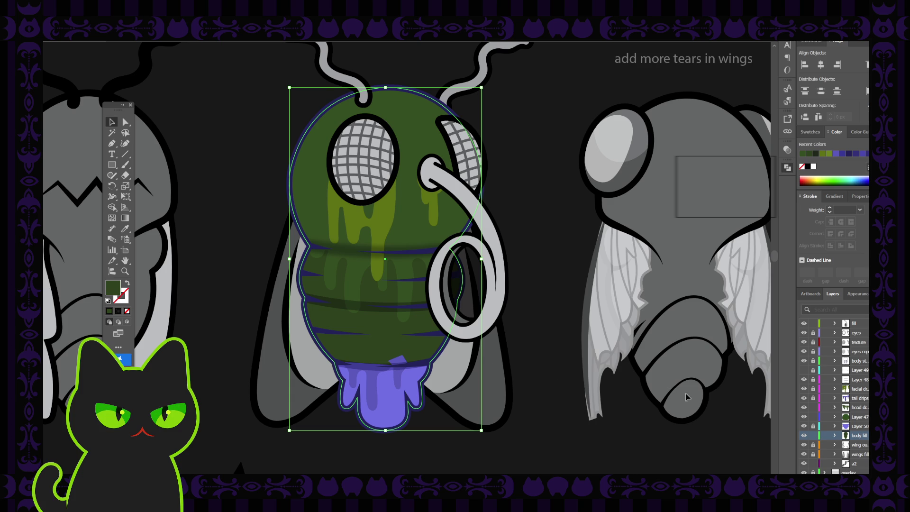
left_click(570, 312)
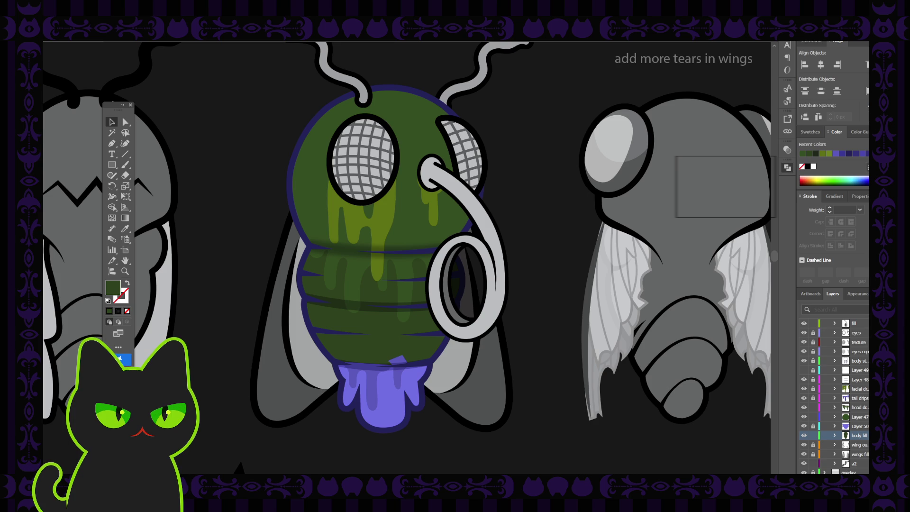
left_click(359, 277)
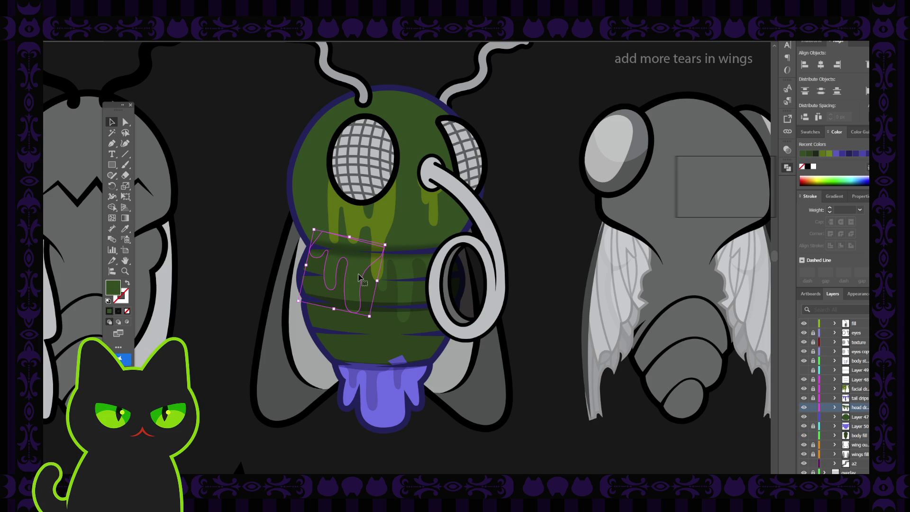
Step: Centre the belly drip in view and return it to upright
scroll(359, 277, "up", 3)
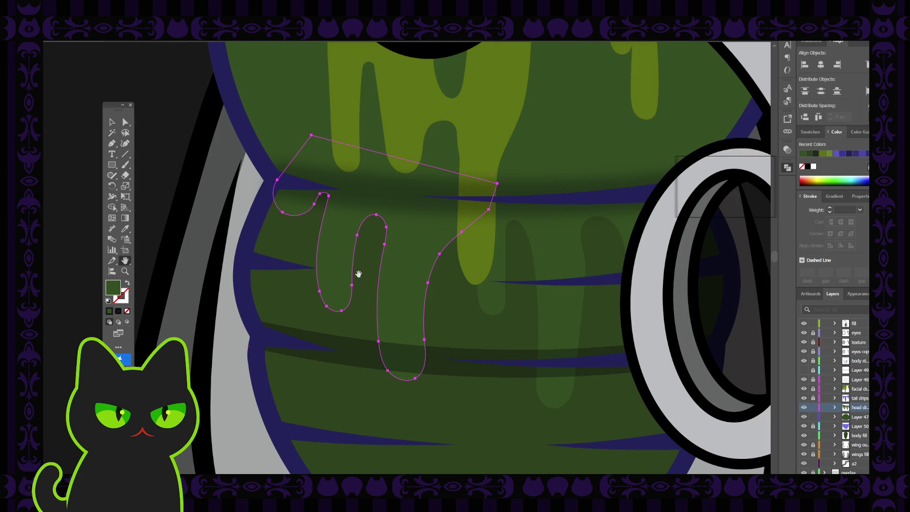
left_click_drag(404, 325, 337, 296)
key("v")
key("ctrl+z")
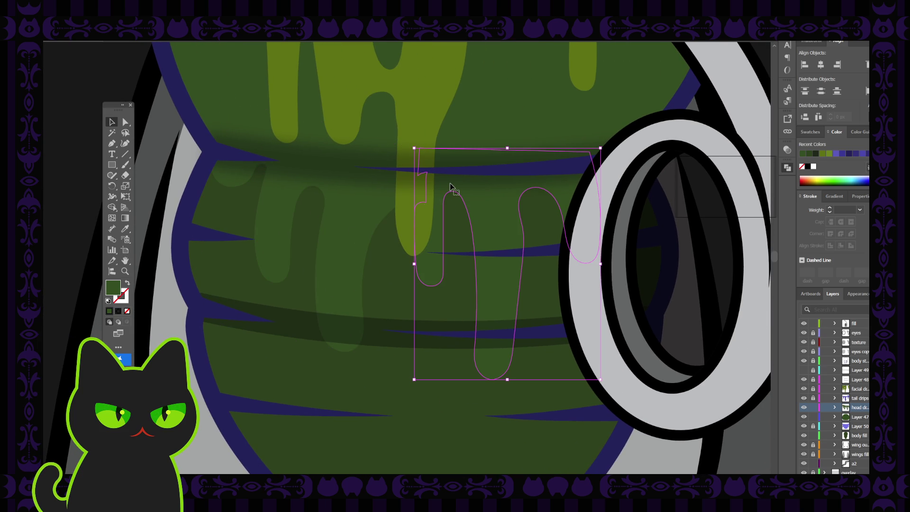
Step: Delete three surplus anchor points along the top of the drip with the Pen tool
left_click(112, 143)
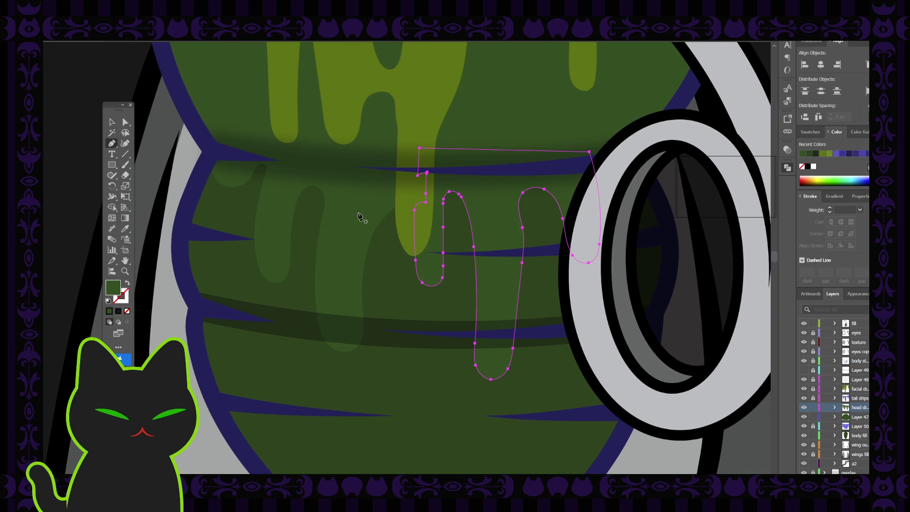
left_click(425, 205)
left_click(425, 193)
left_click(427, 173)
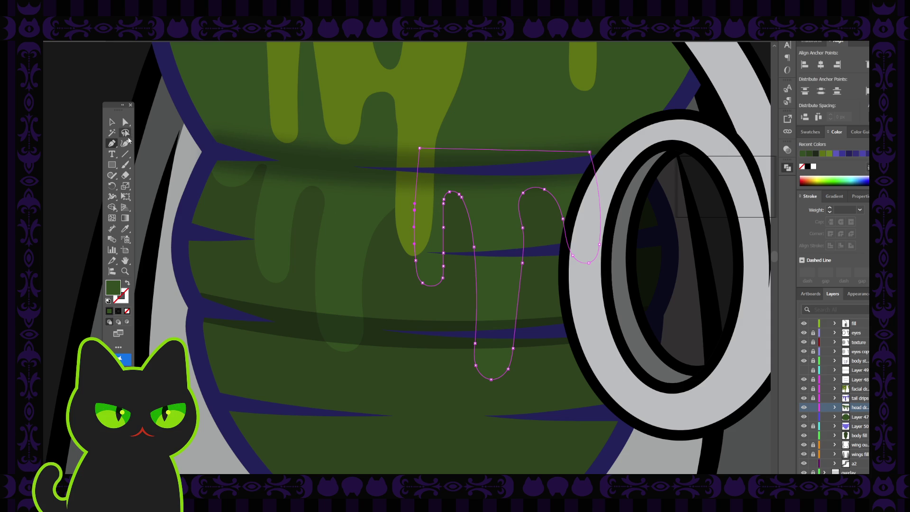
key("v")
Step: Zoom out to the whole fly and select its body fill
left_click(79, 138)
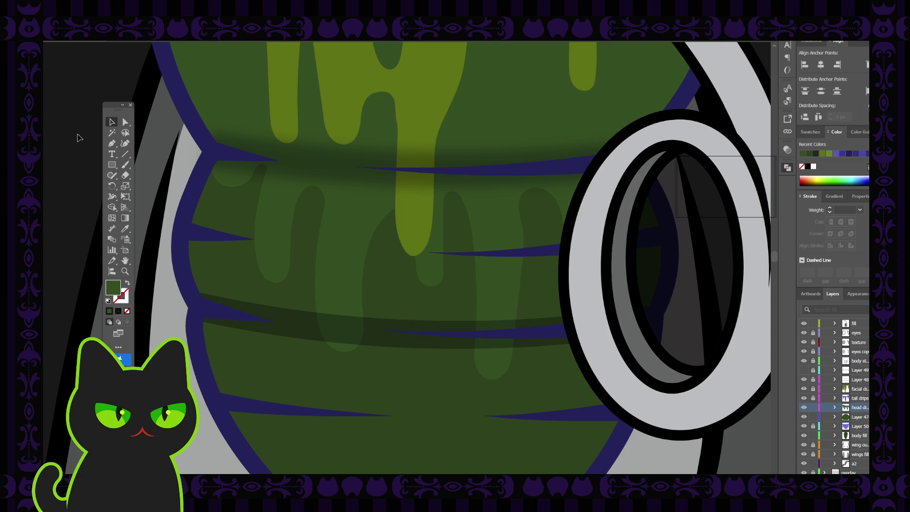
key("ctrl+minus")
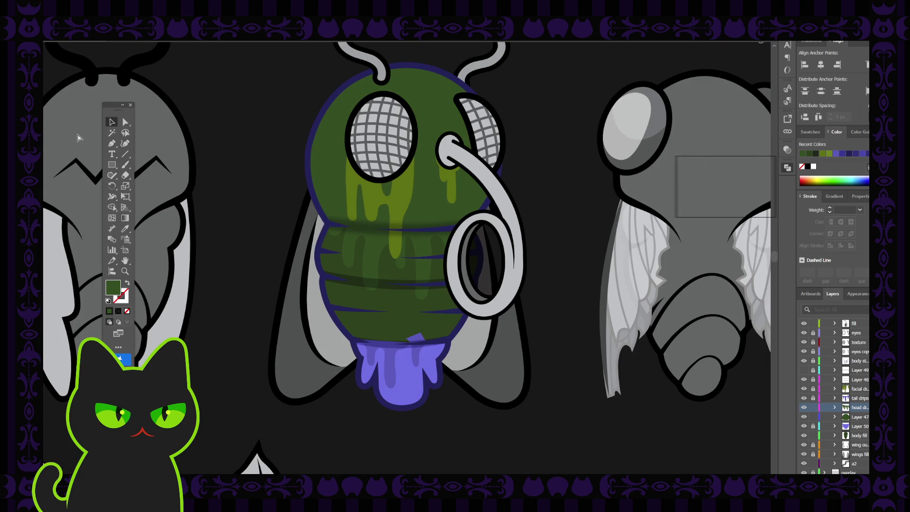
scroll(284, 277, "up", 1)
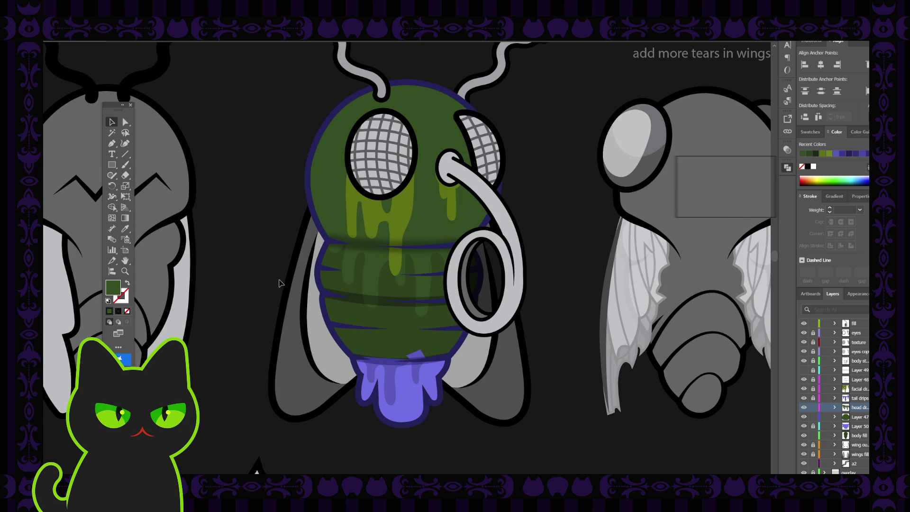
left_click(399, 393)
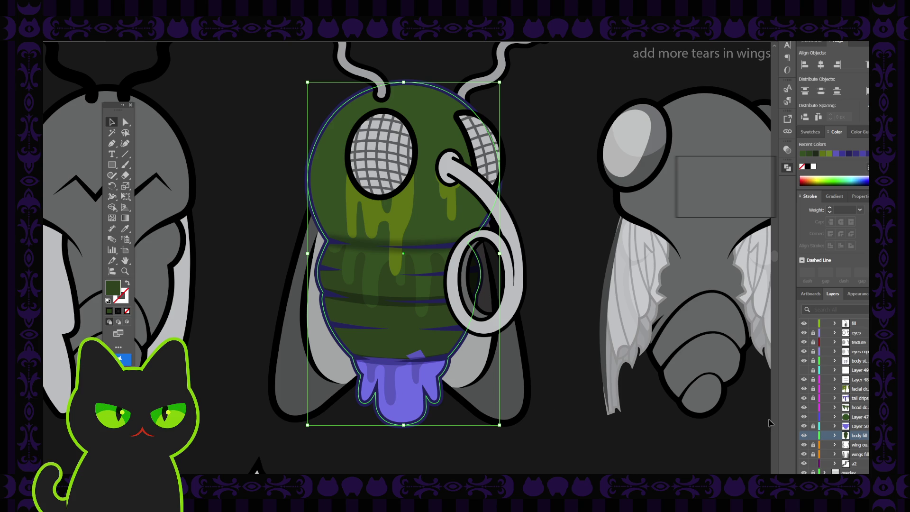
Step: Eyedrop the body's dark green onto the purple tail shape
left_click(412, 391)
key("i")
left_click(386, 345)
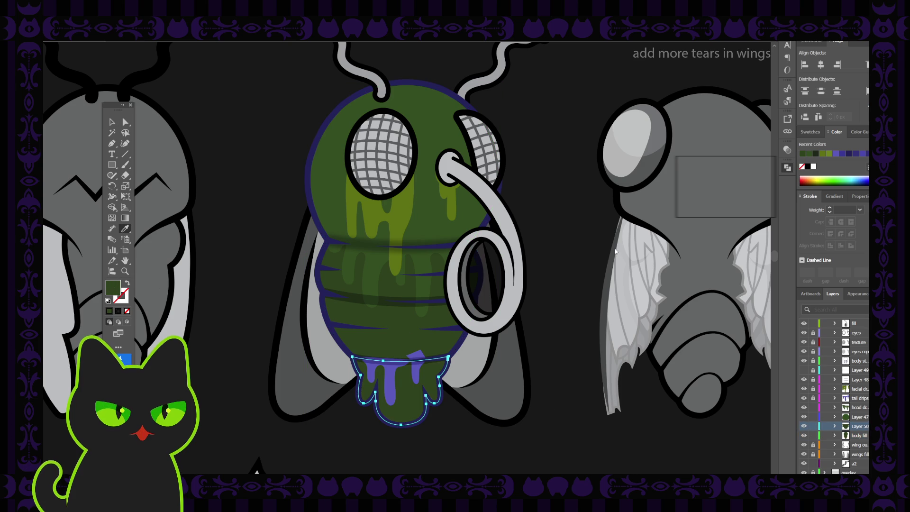
left_click(669, 206)
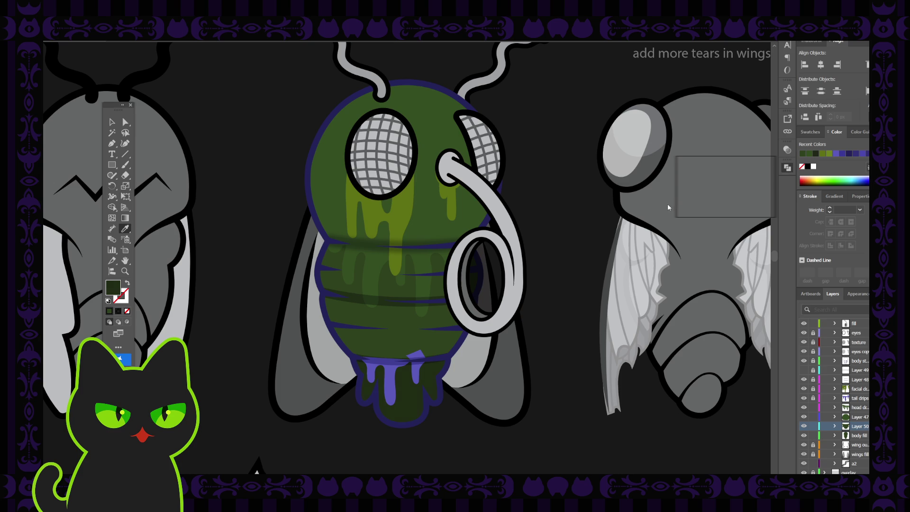
key("ctrl+z")
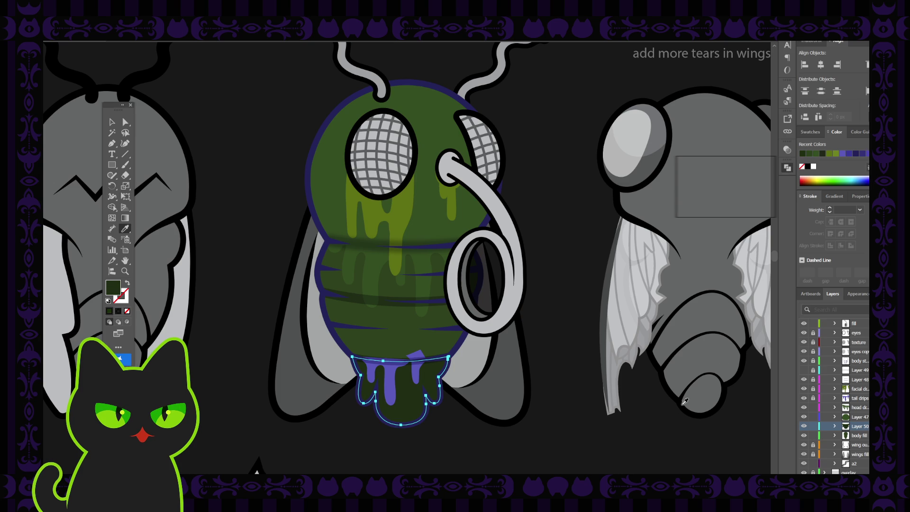
Step: Select the purple tail drips at the bottom of the body
key("v")
left_click(331, 355)
left_click(400, 374)
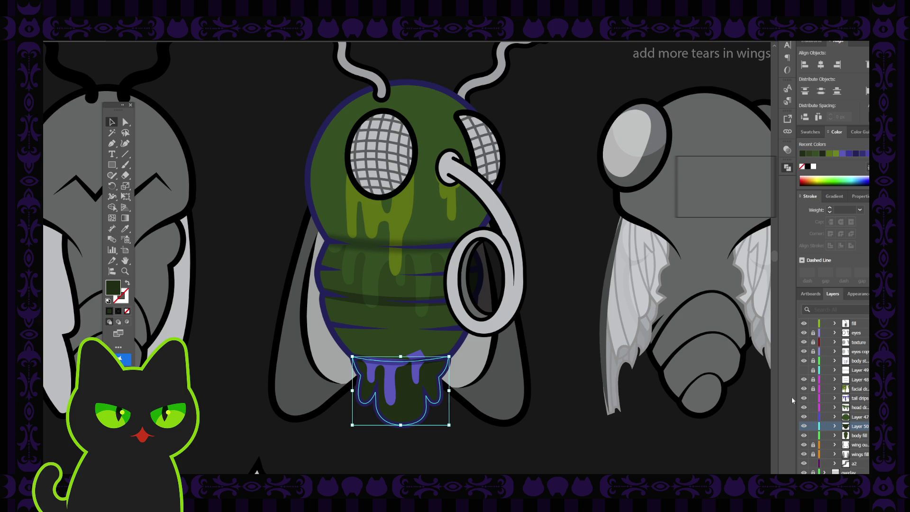
left_click(396, 379)
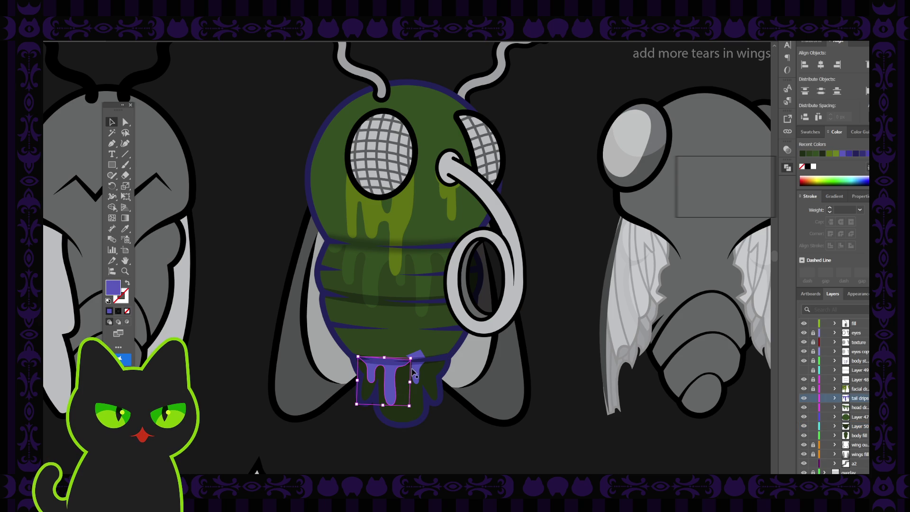
Step: Fill the tail drips with the body's dark green using the Eyedropper
key("i")
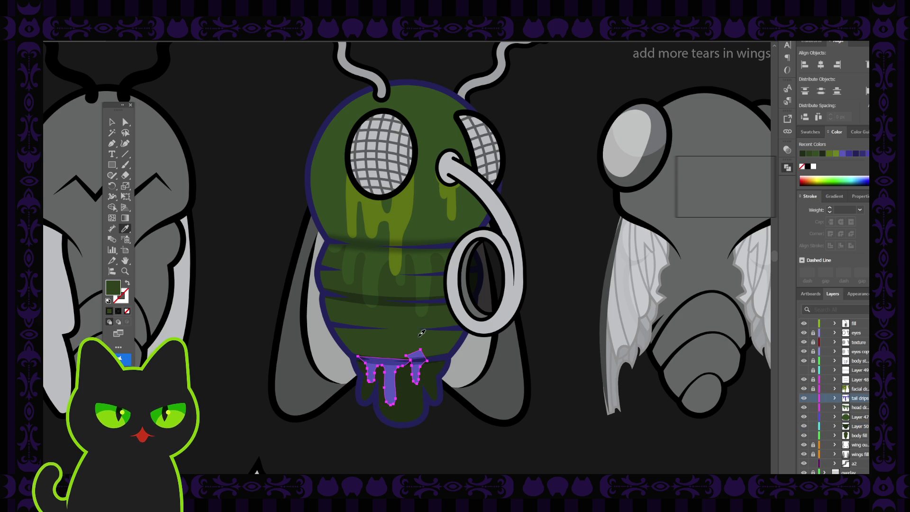
left_click(321, 307)
key("v")
left_click(232, 207)
Step: Delete the top anchor point of the single right-hand tail drip
left_click(384, 378)
left_click(384, 379)
scroll(386, 379, "up", 3)
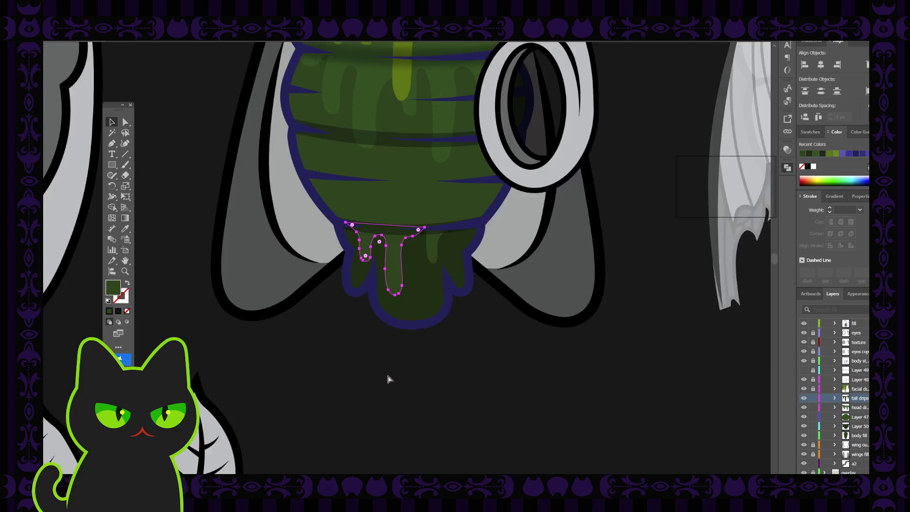
left_click(281, 410)
left_click(483, 189)
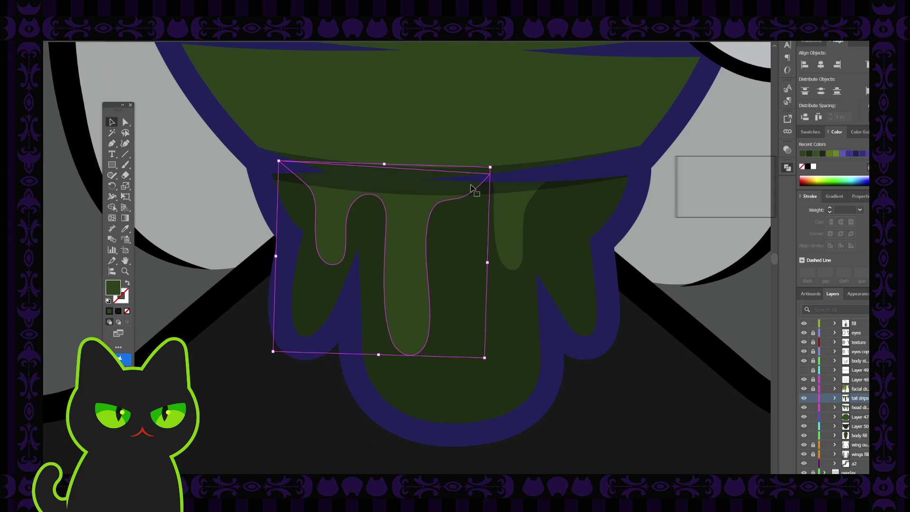
left_click(508, 198)
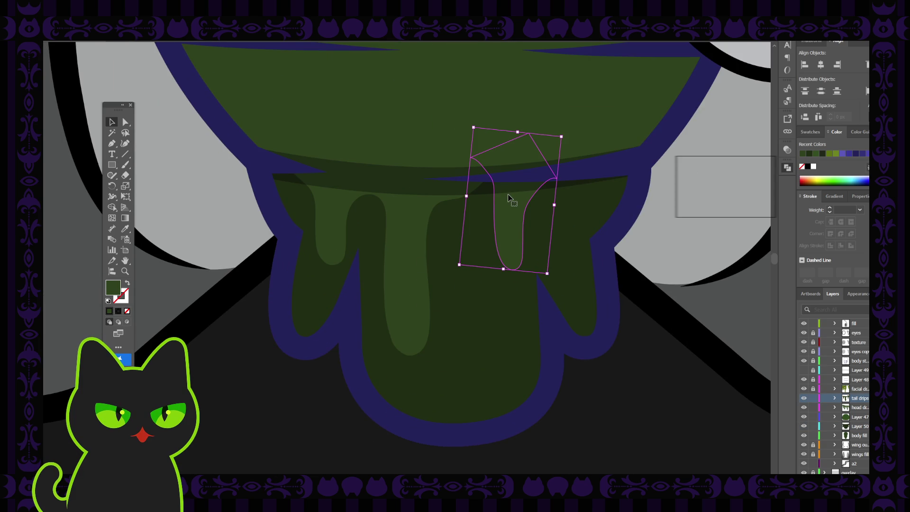
left_click(111, 143)
left_click(528, 134)
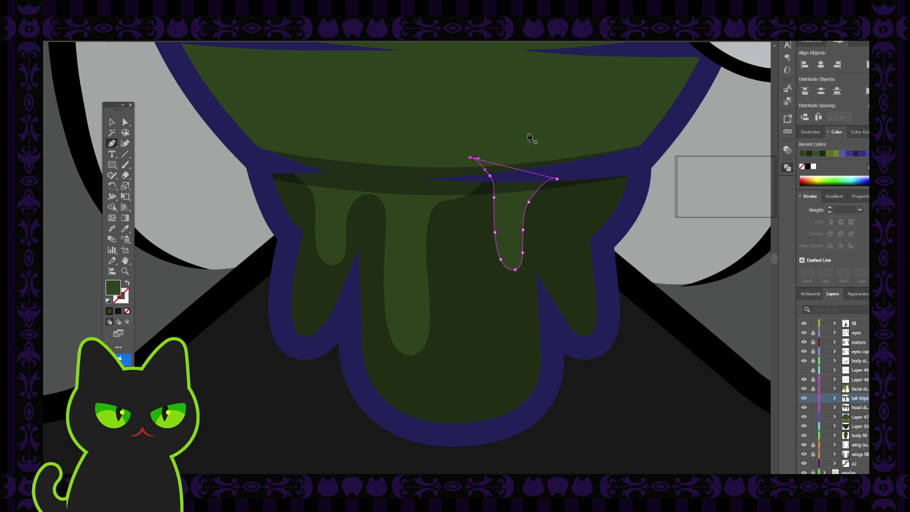
key("v")
left_click(245, 327)
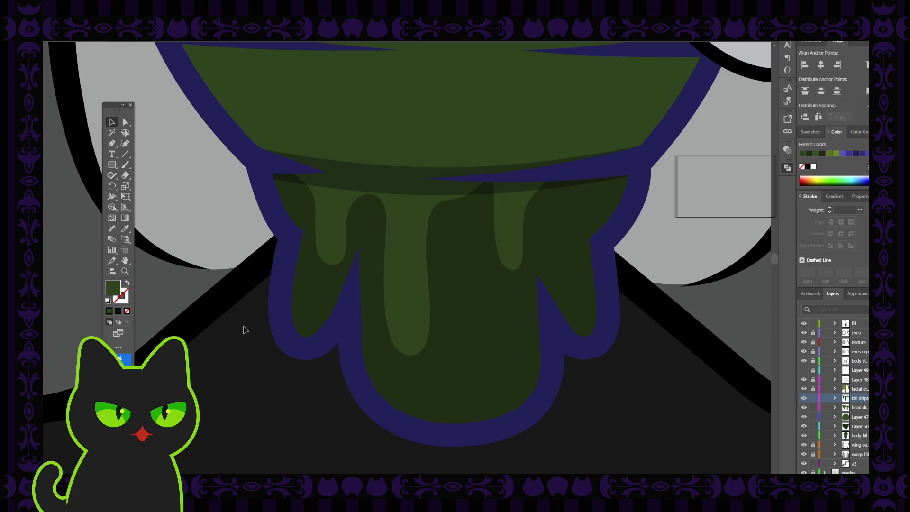
key("ctrl+minus")
key("ctrl+minus")
key("ctrl+minus")
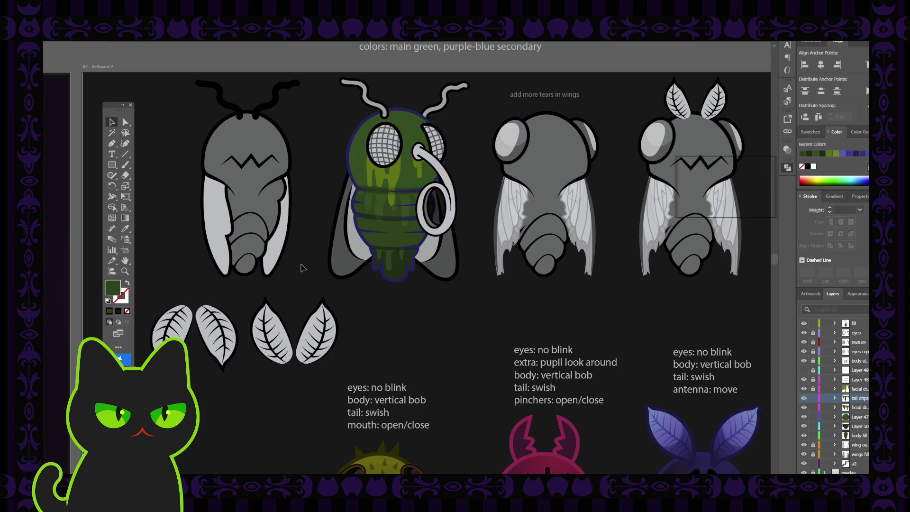
left_click_drag(368, 200, 360, 228)
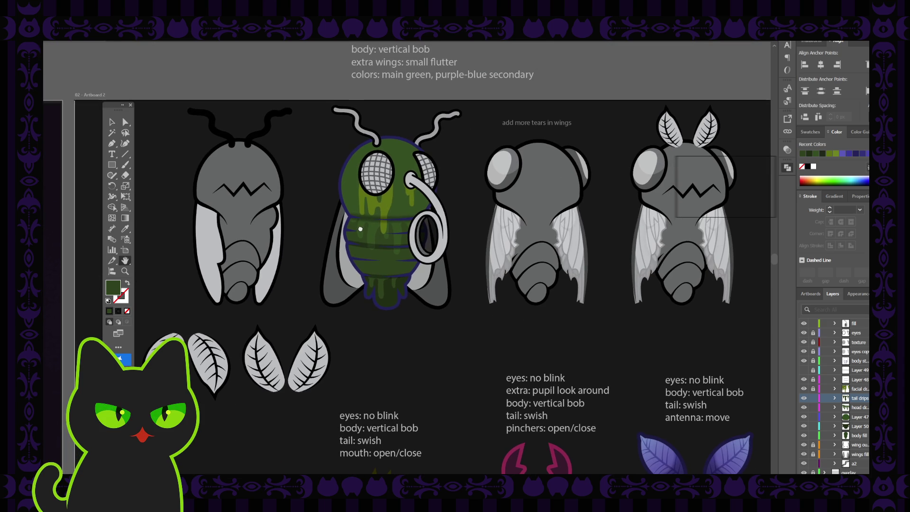
key("ctrl+plus")
key("ctrl+plus")
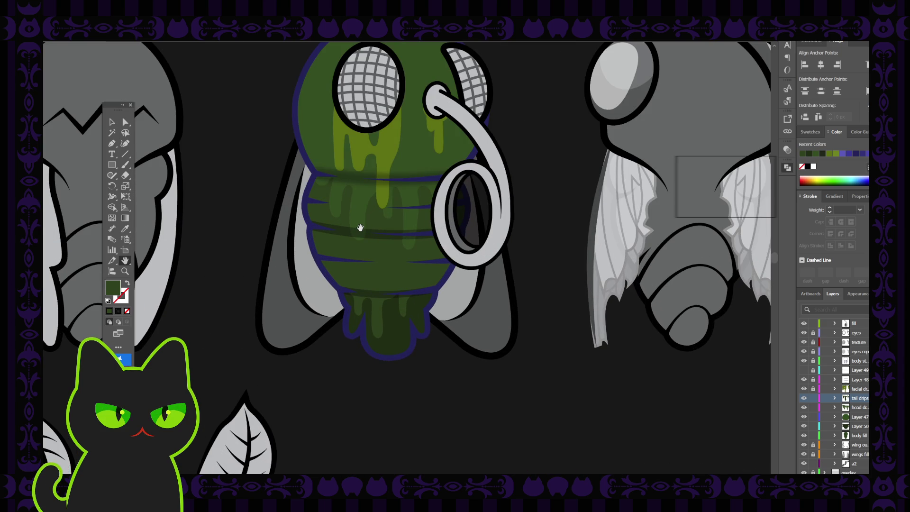
left_click_drag(350, 189, 341, 253)
left_click(112, 122)
left_click(325, 282)
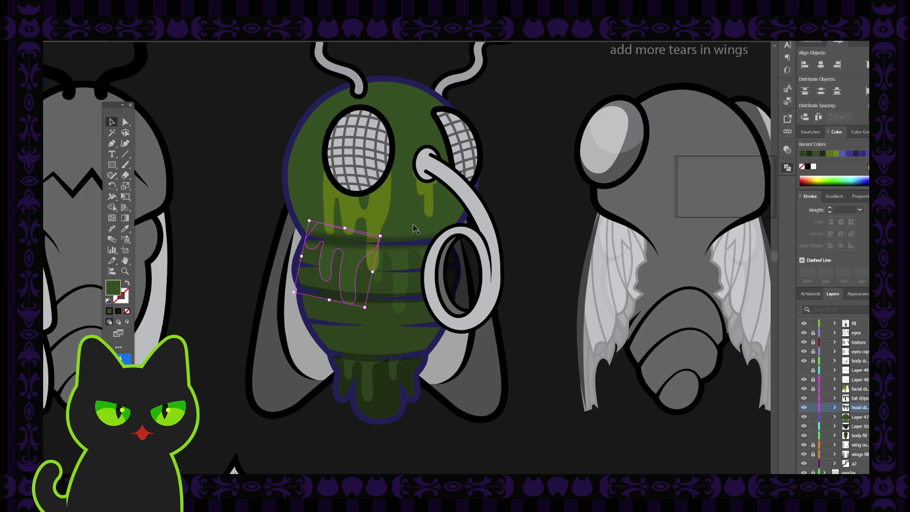
left_click(398, 260, "shift")
left_click(406, 206, "shift")
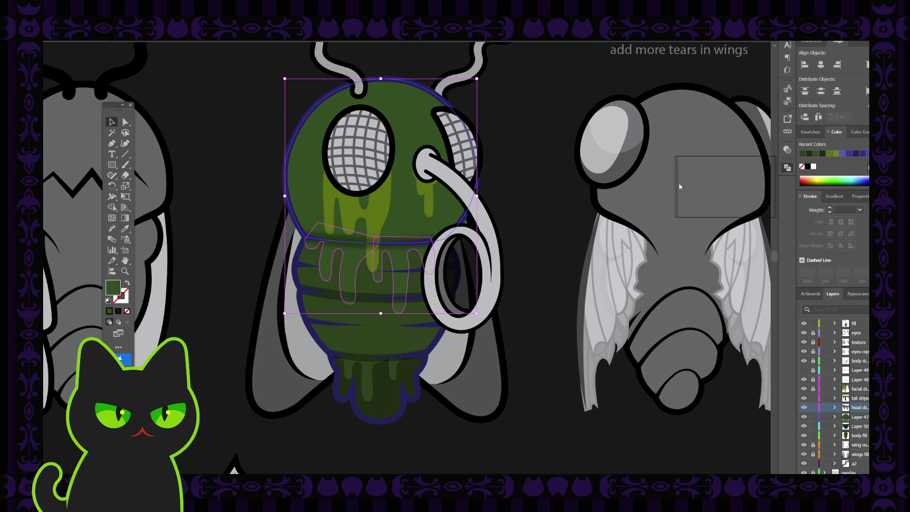
left_click(662, 194)
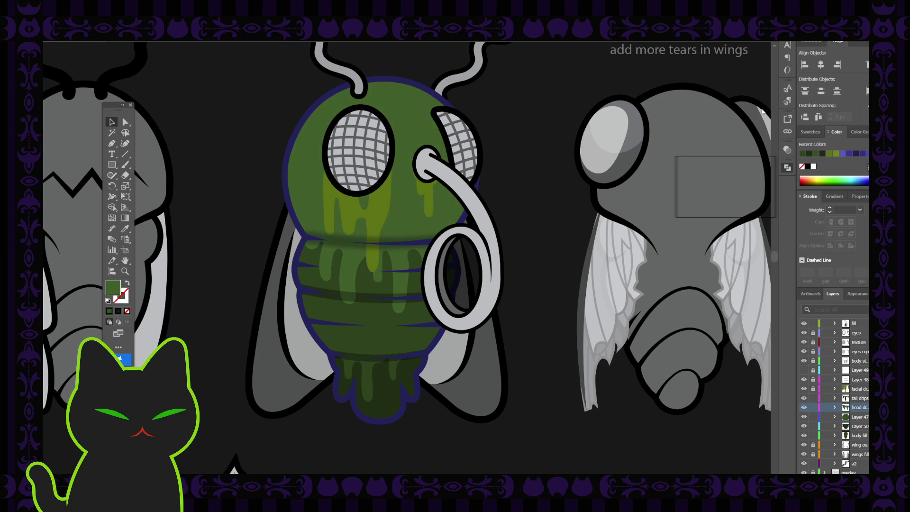
left_click(469, 215)
left_click(234, 178)
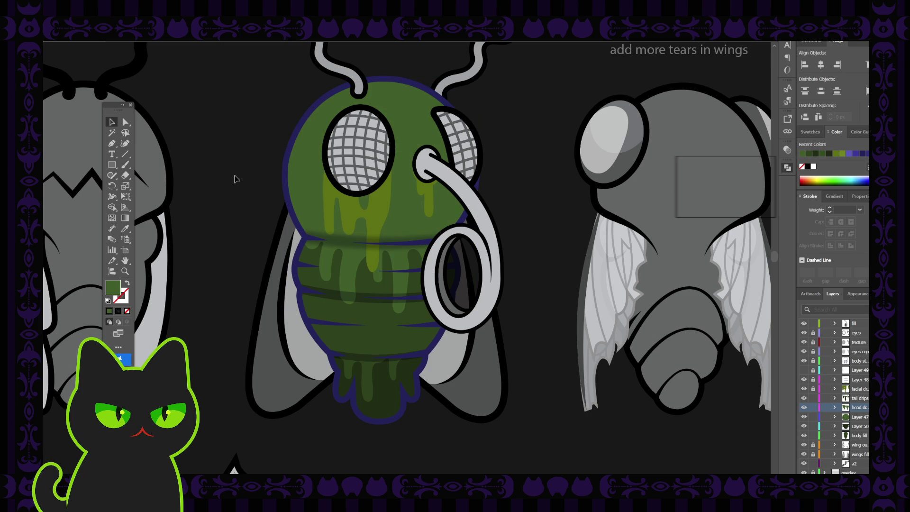
key("ctrl+minus")
key("ctrl+minus")
key("h")
mouse_move(401, 312)
left_mouse_down()
mouse_move(339, 237)
mouse_move(356, 256)
left_mouse_up()
scroll(355, 256, "up", 5)
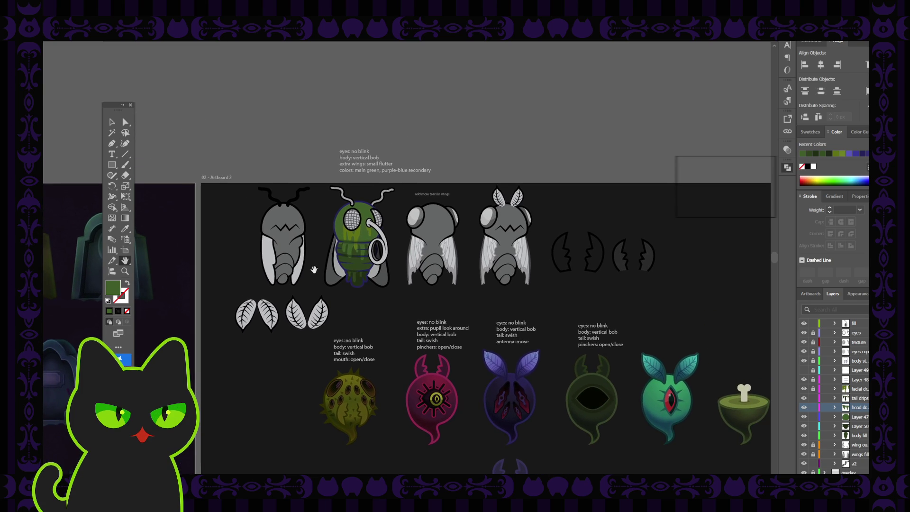
Step: Lock Layer 47 with the head circle and the body fill layer
scroll(316, 273, "up", 2)
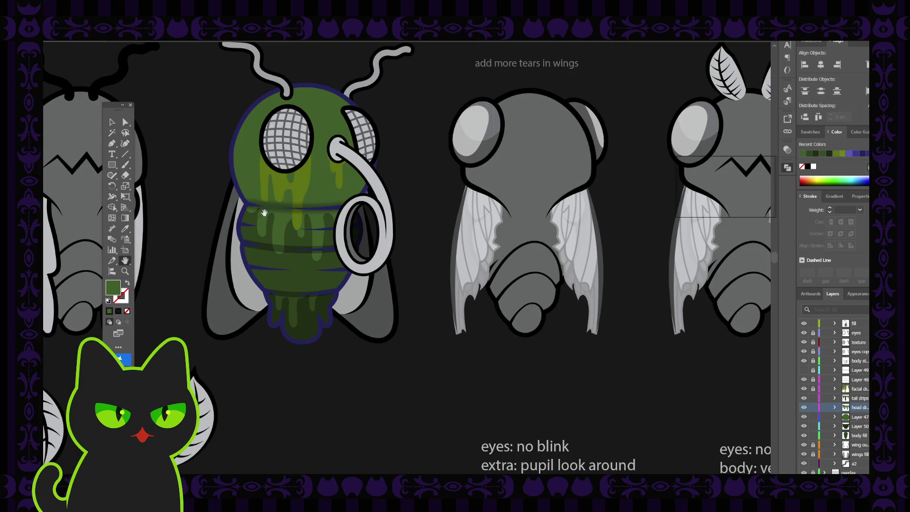
scroll(282, 218, "up", 2)
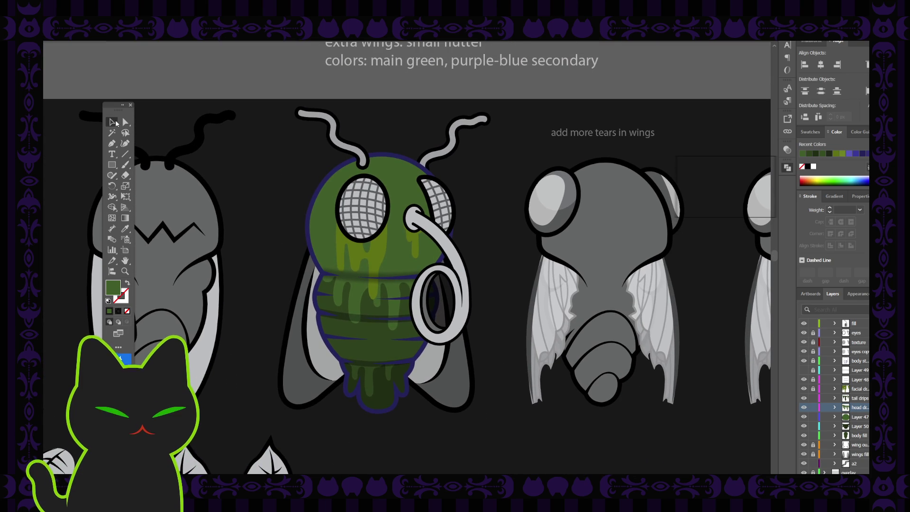
key("v")
left_click(318, 192)
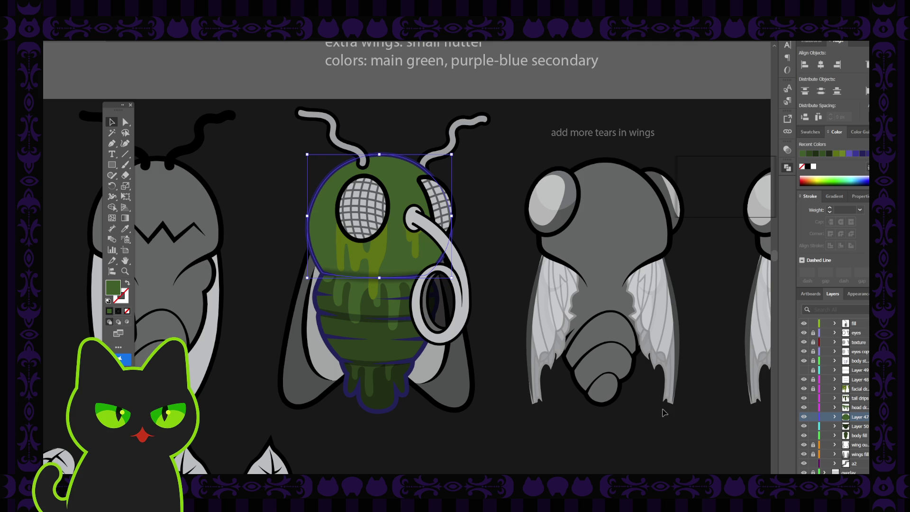
left_click(812, 418)
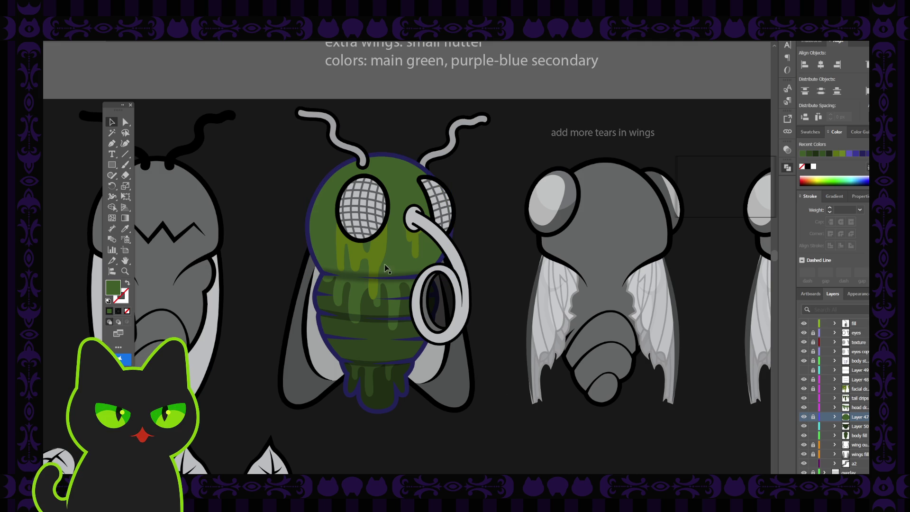
left_click(308, 217)
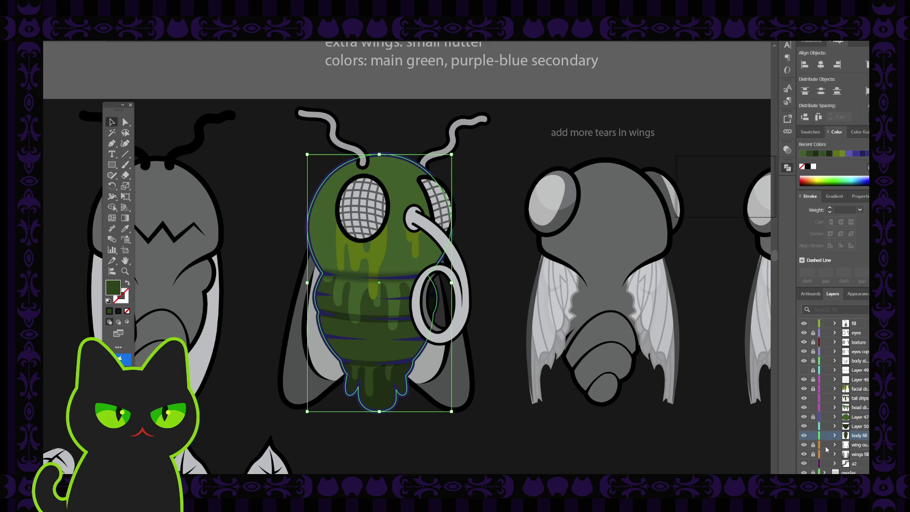
left_click(813, 435)
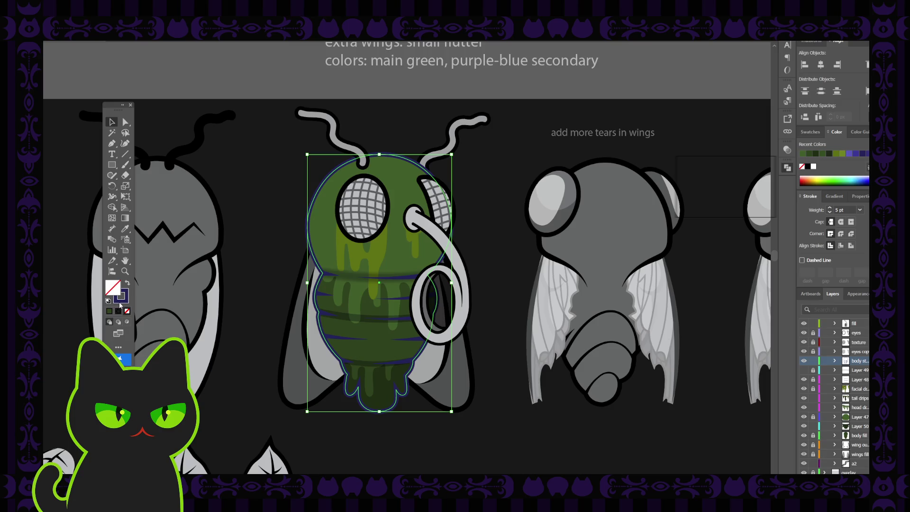
Step: Give the fly body a 5 pt outline in the sampled dark green
left_click(109, 311)
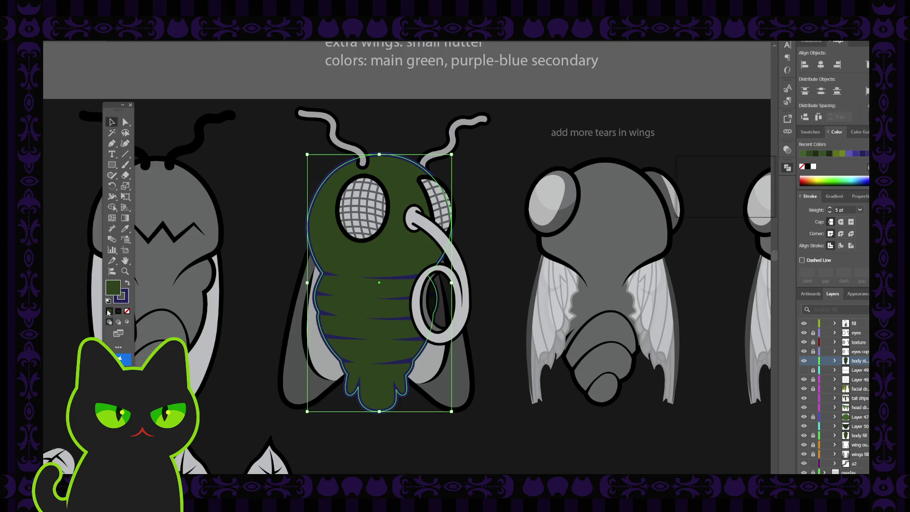
key("ctrl+z")
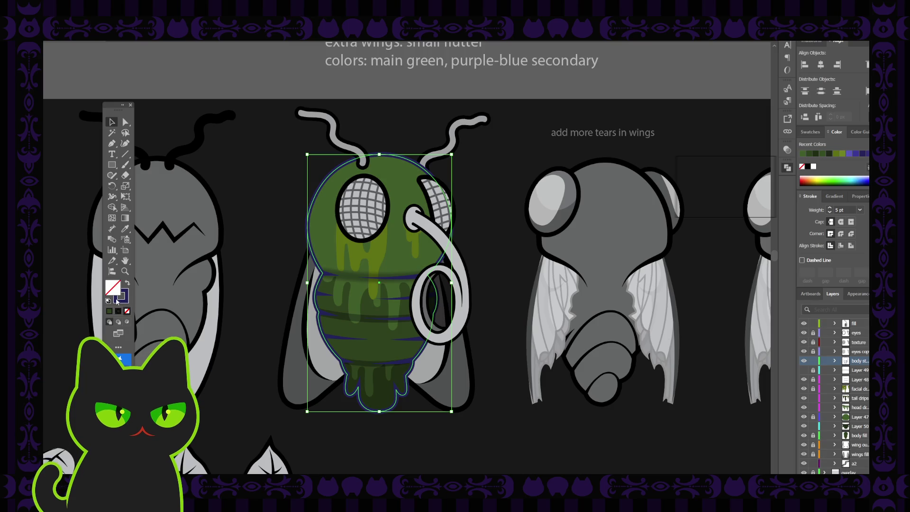
key("x")
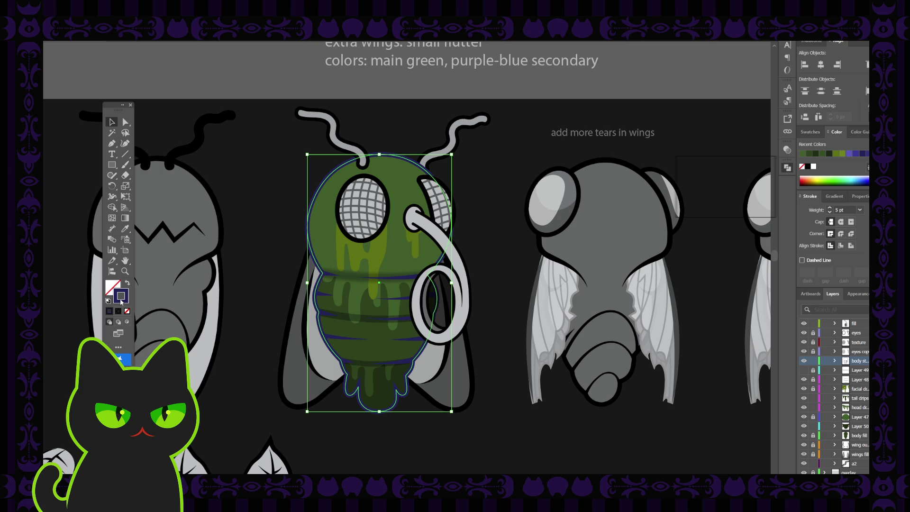
key("i")
left_click(373, 378)
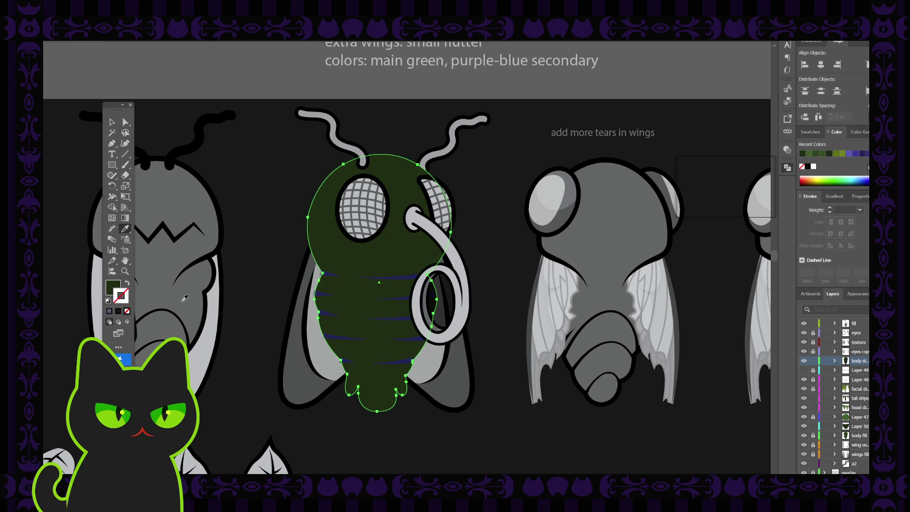
left_click(127, 282)
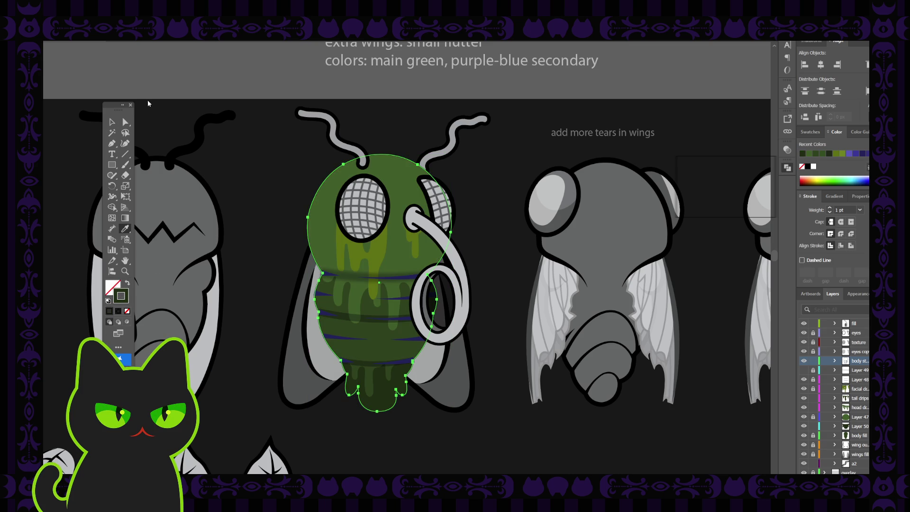
type("5")
key("Return")
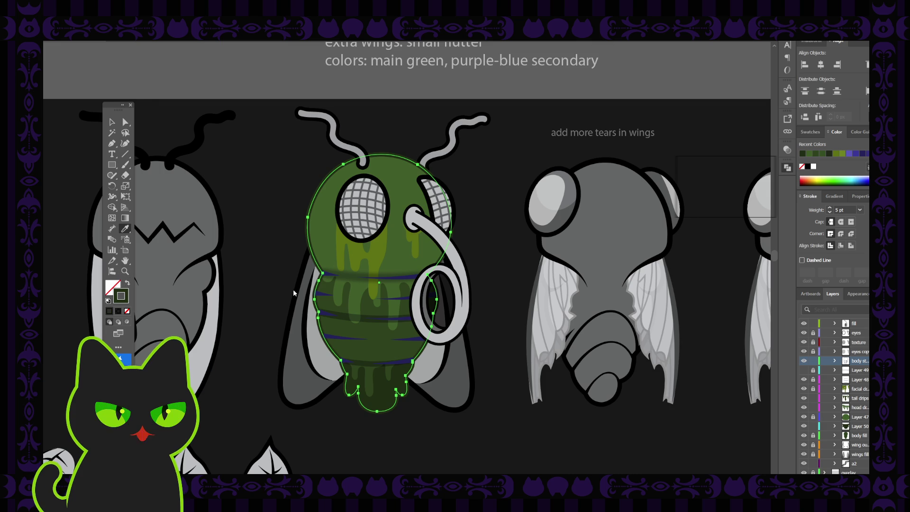
Step: Deselect the fly body with the Selection tool
left_click(667, 208)
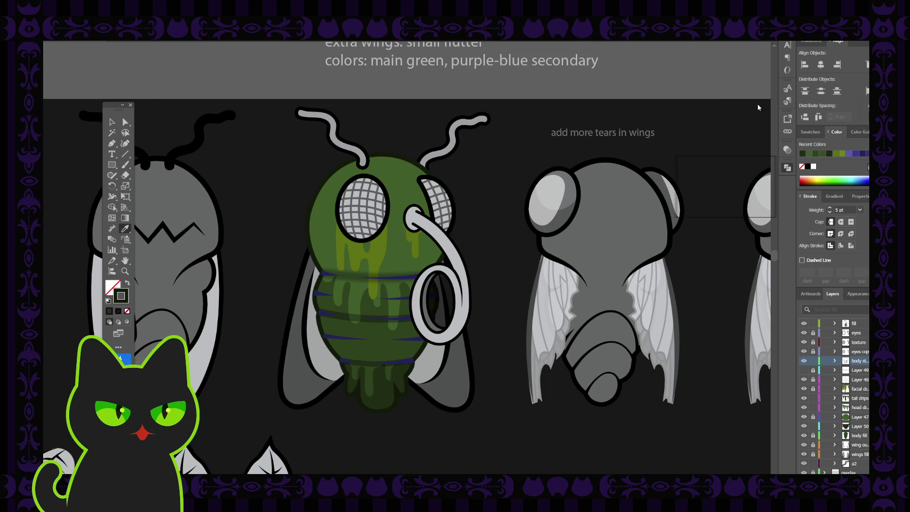
key("ctrl+z")
left_click(110, 119)
left_click(188, 91)
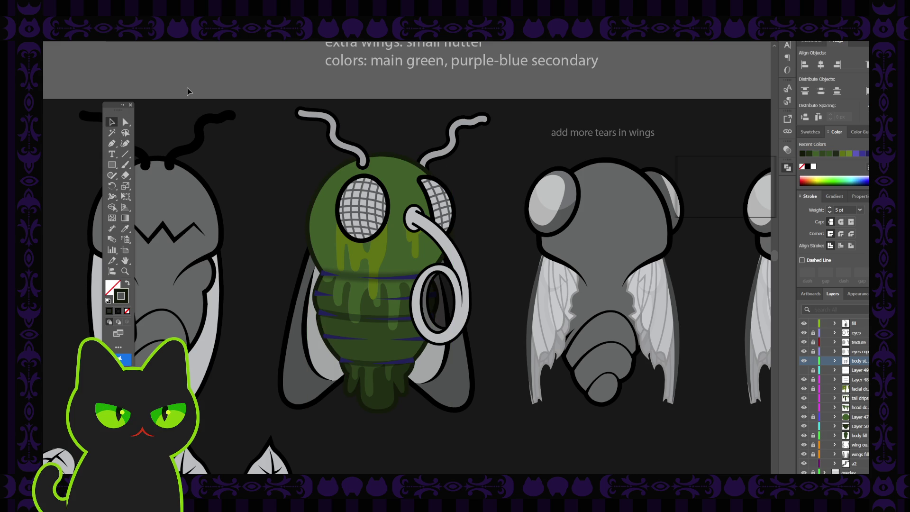
Step: Add a new empty layer above the overlay layer
key("ctrl+minus")
key("ctrl+minus")
key("ctrl+minus")
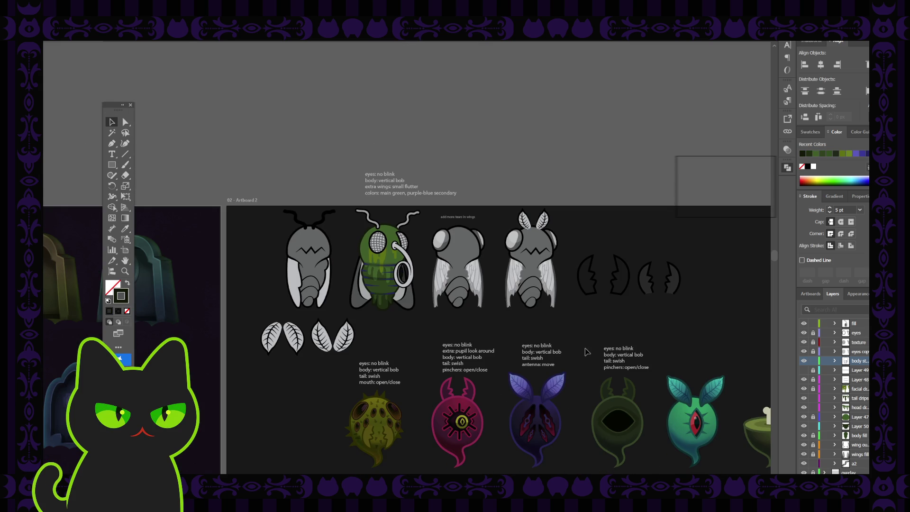
scroll(834, 394, "down", 1)
left_click(828, 444)
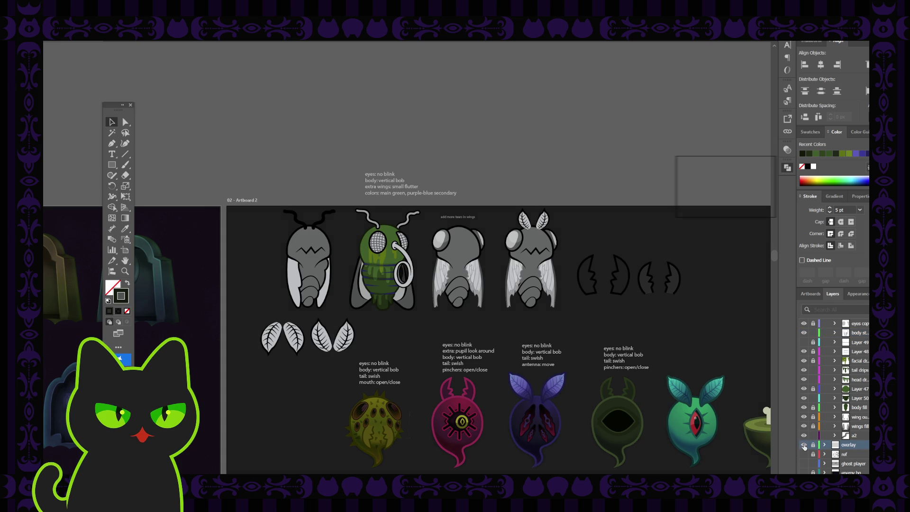
key("ctrl+l")
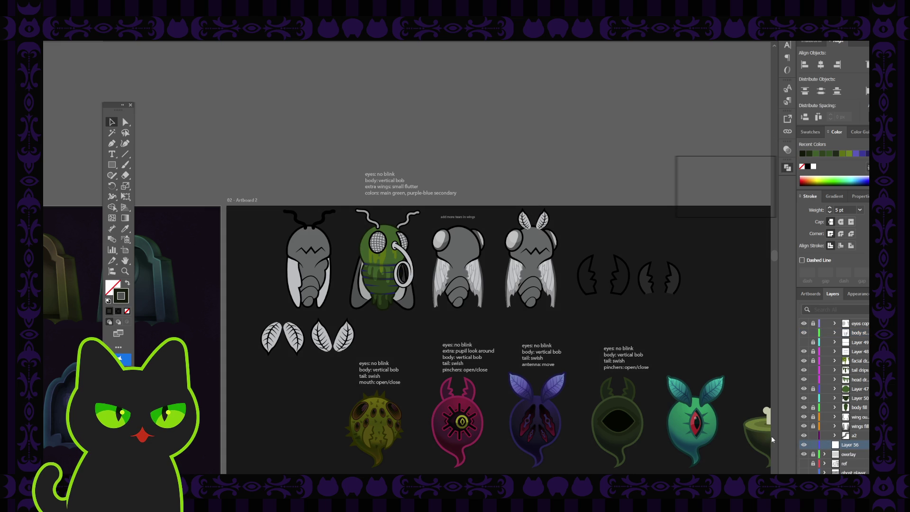
Step: Draw a sampled-grey rectangle around the fly, widen it slightly, and lock Layer 56
key("i")
left_click(459, 253)
left_click(112, 166)
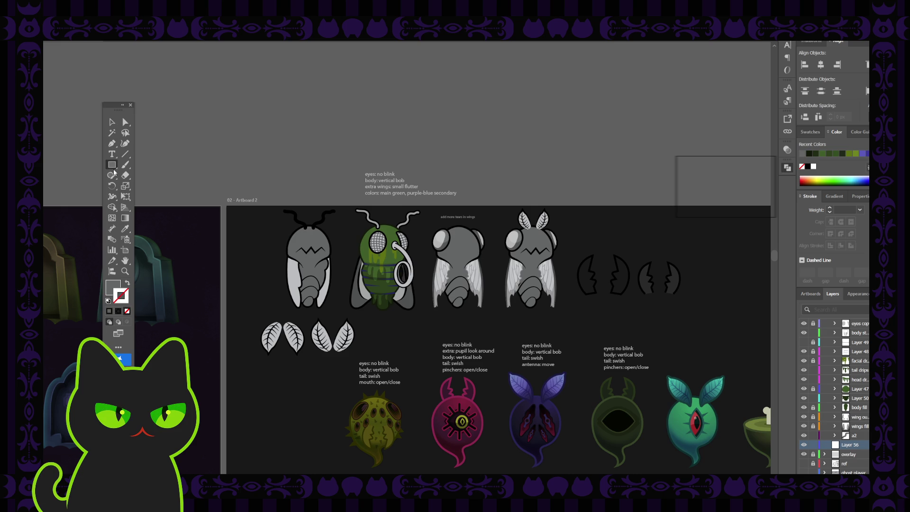
left_click_drag(349, 206, 422, 314)
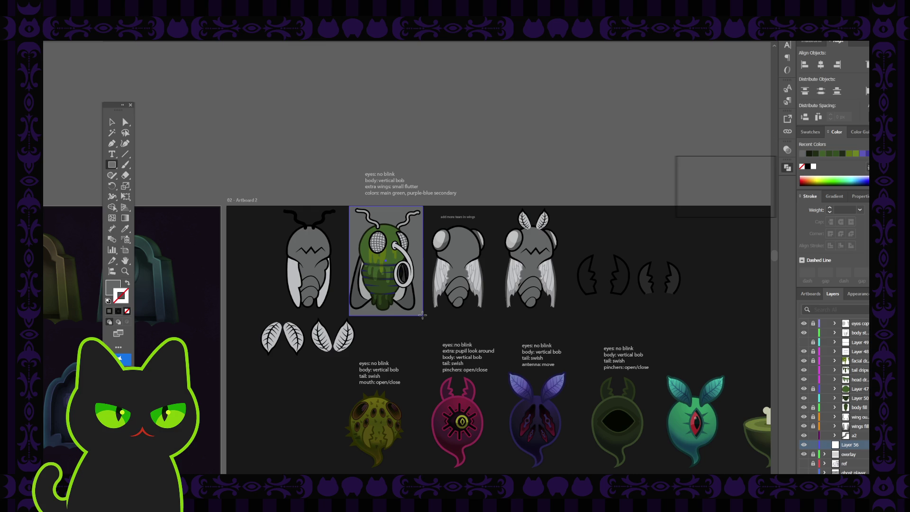
left_click_drag(350, 262, 346, 262)
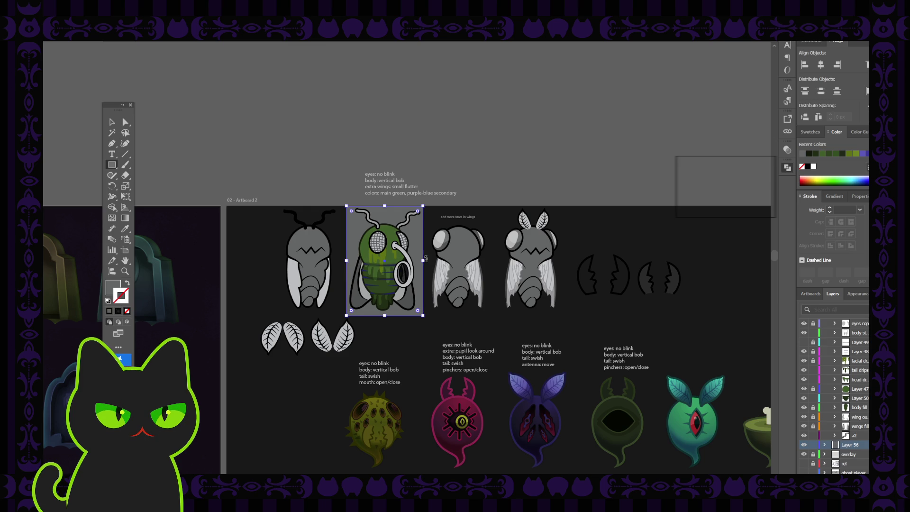
left_click_drag(423, 262, 425, 263)
left_click(813, 444)
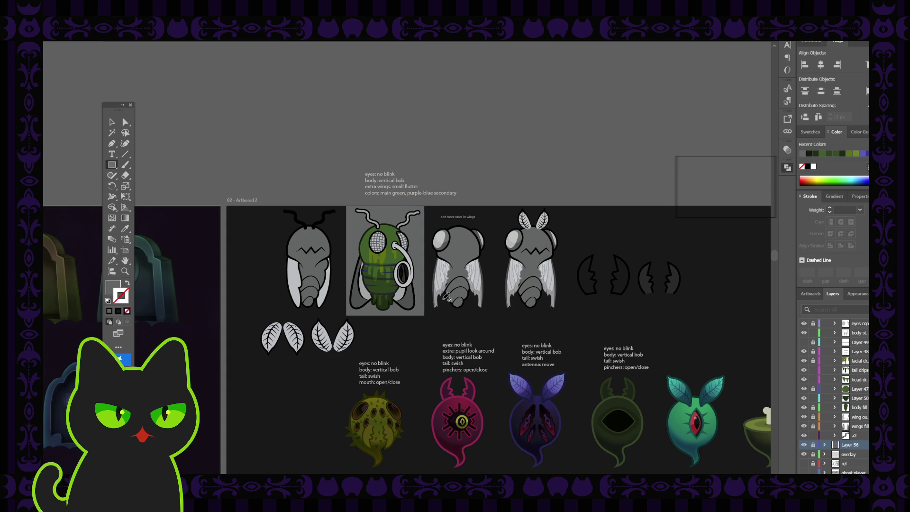
key("ctrl+equal")
key("ctrl+equal")
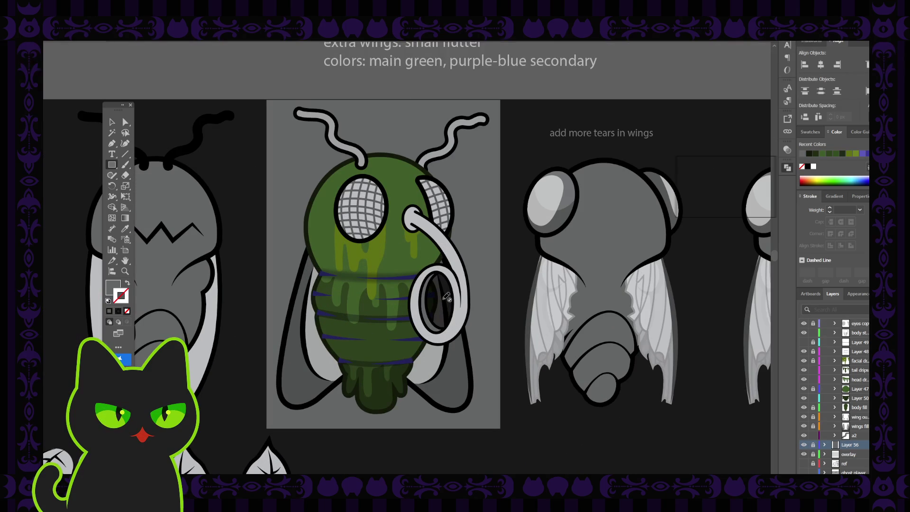
left_click_drag(331, 266, 312, 255)
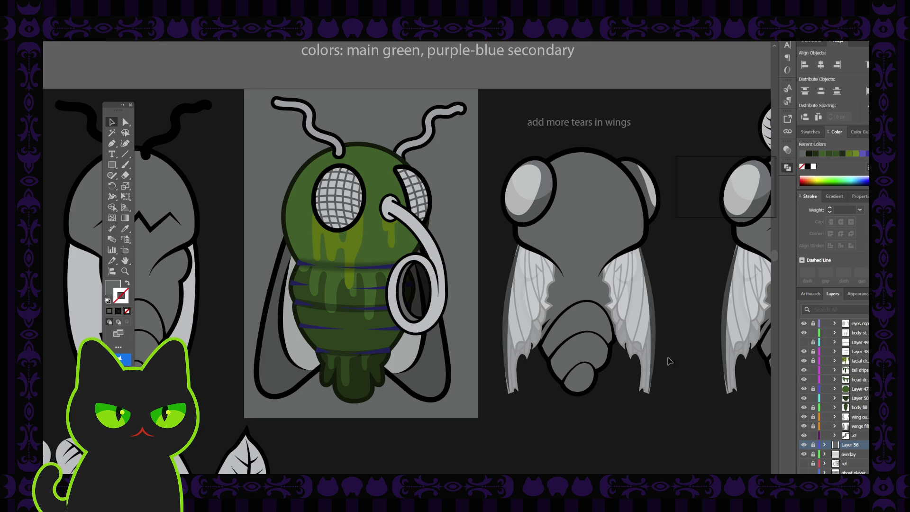
scroll(842, 369, "up", 1)
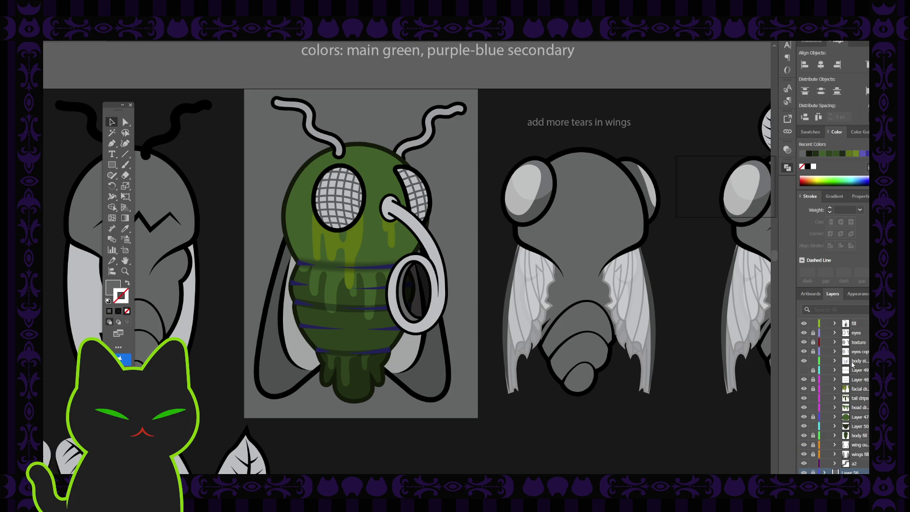
left_click(805, 361)
left_click(805, 361)
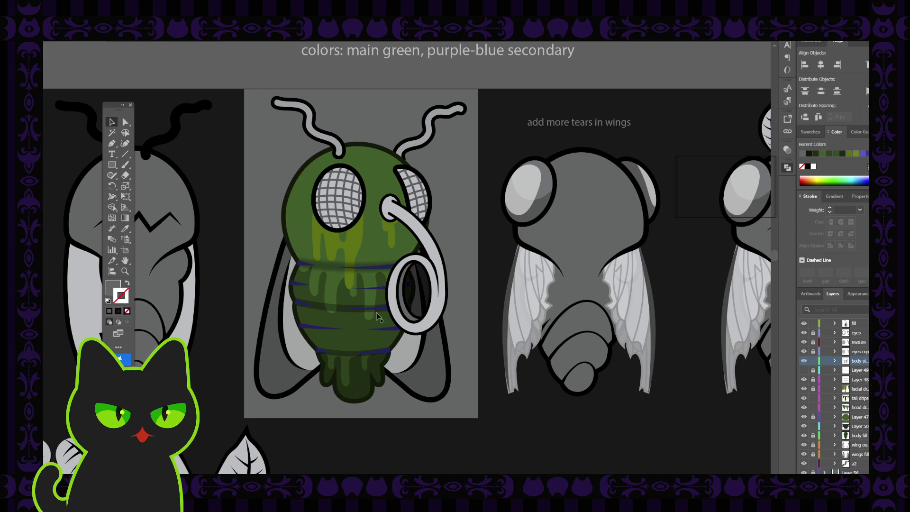
left_click(386, 268)
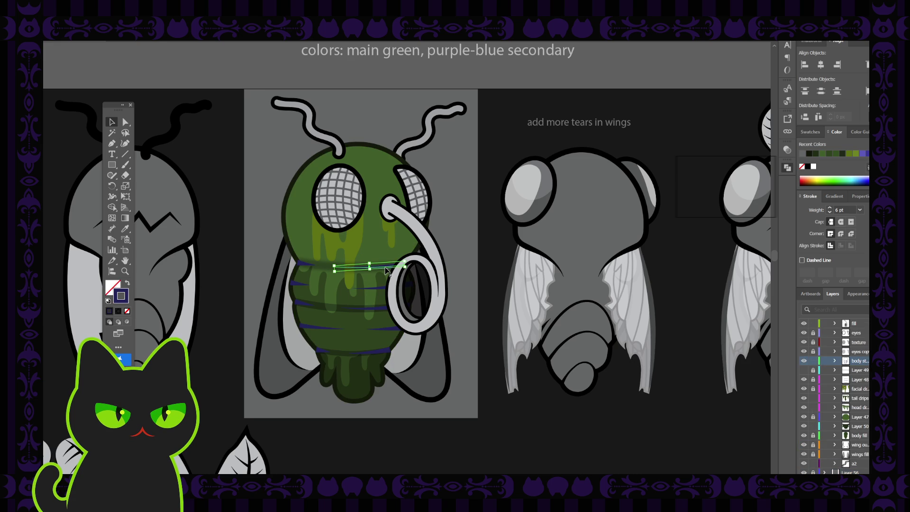
left_click(290, 280)
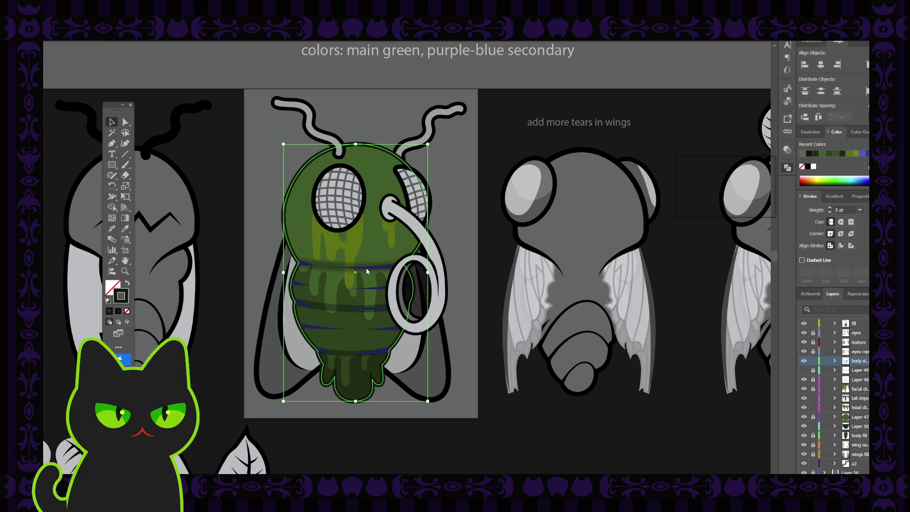
left_click(665, 212)
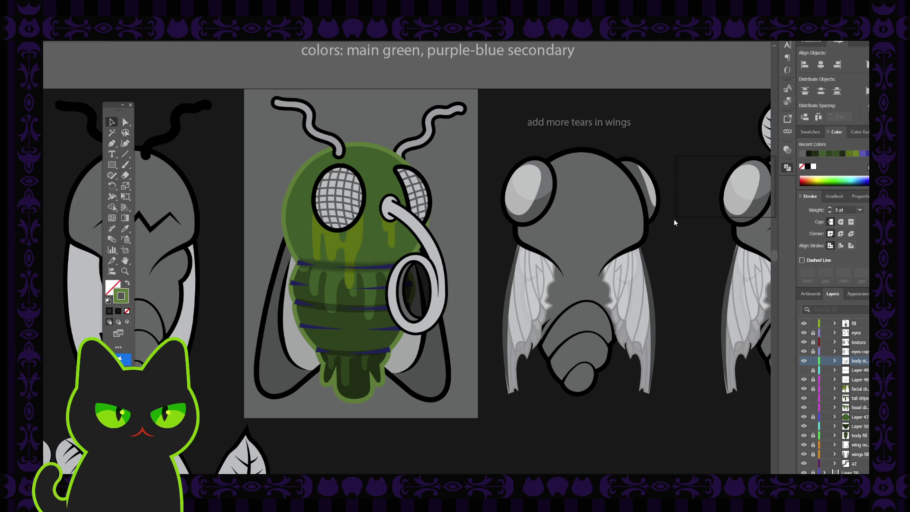
key("ctrl+z")
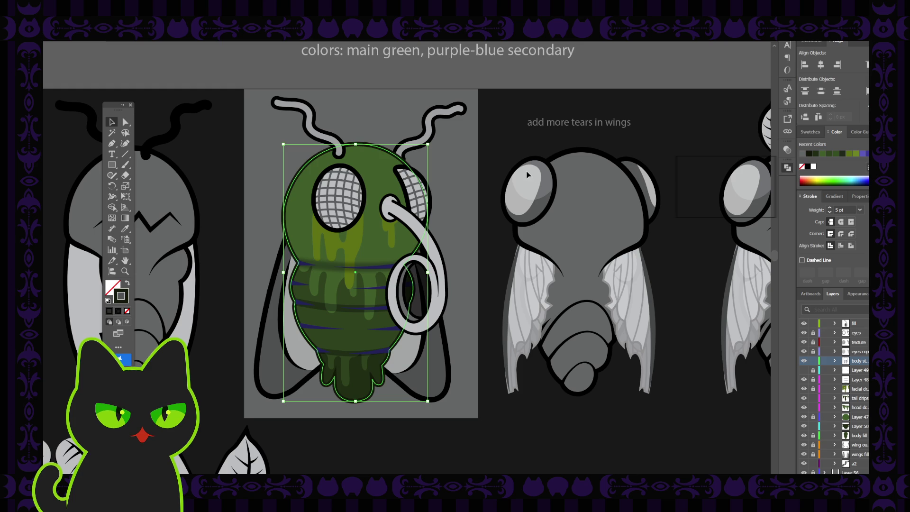
key("ctrl+minus")
key("ctrl+minus")
key("ctrl+minus")
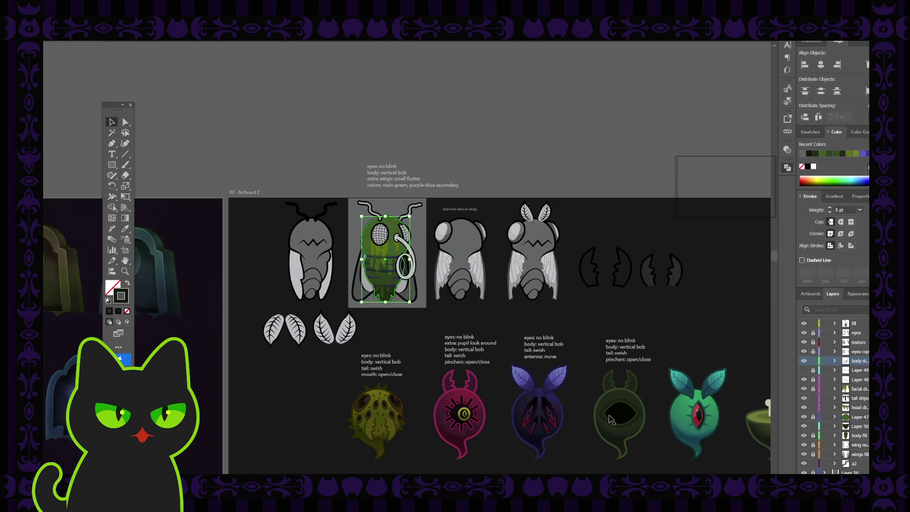
scroll(518, 403, "down", 3)
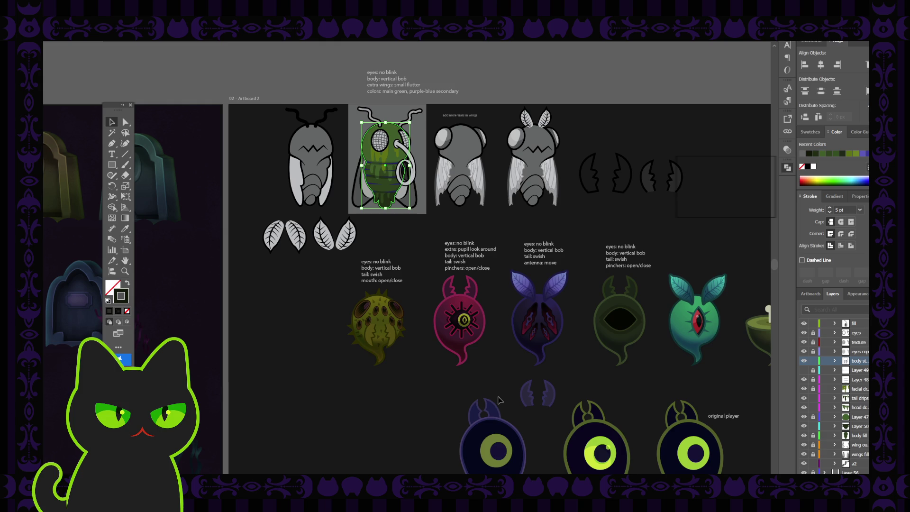
Step: Test-select the fly's green body and a blue stripe to see how they are grouped
scroll(498, 399, "up", 3)
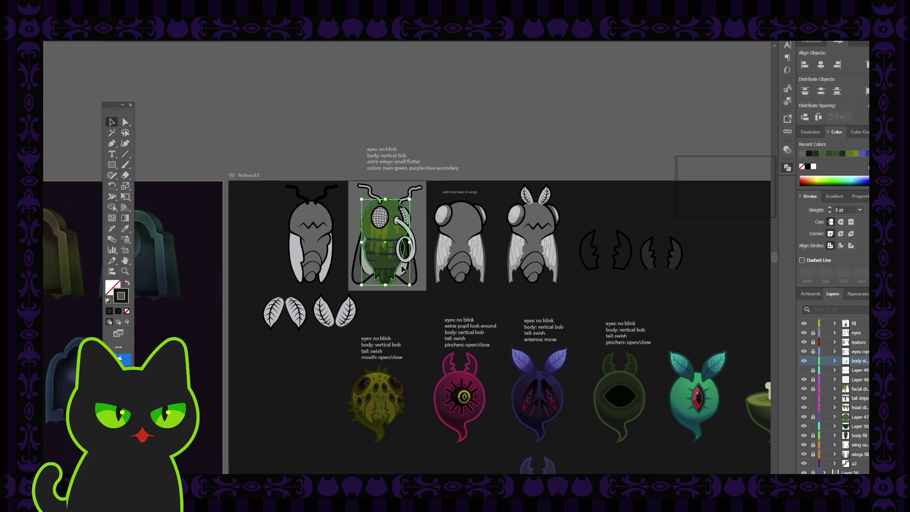
left_click(401, 269)
scroll(402, 268, "up", 1)
scroll(402, 268, "up", 2)
left_click(377, 152)
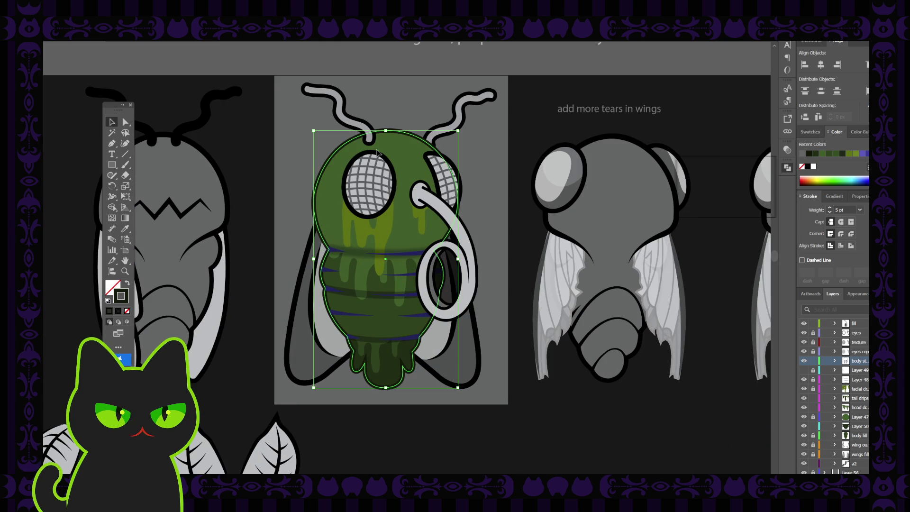
left_click(254, 170)
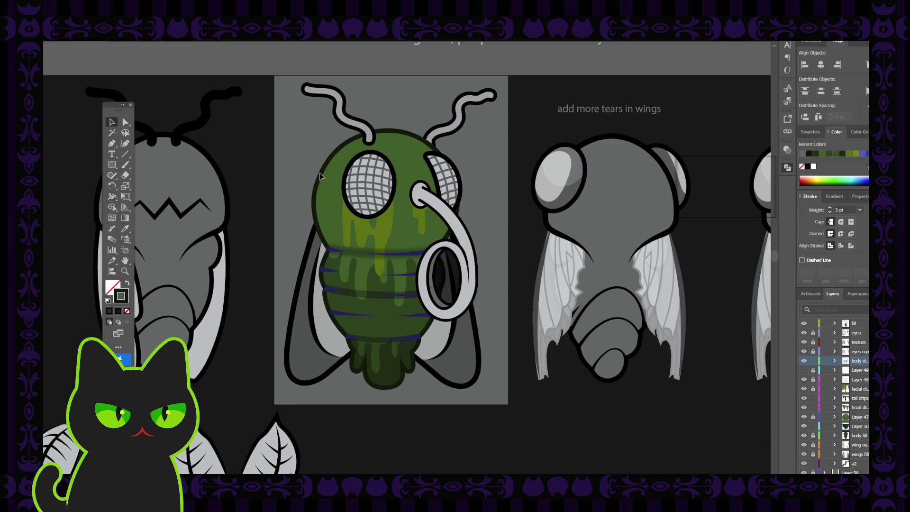
left_click(337, 251)
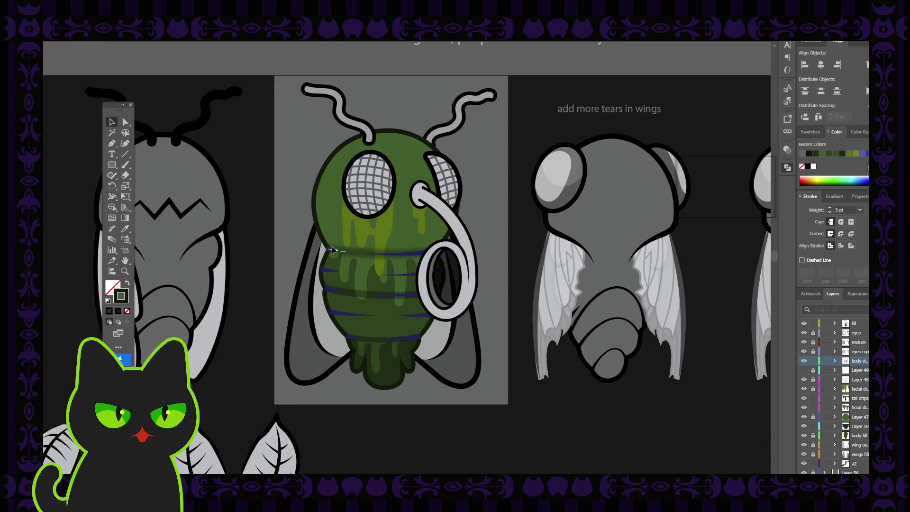
left_click(417, 256, "shift")
left_click(327, 161)
left_click(316, 200)
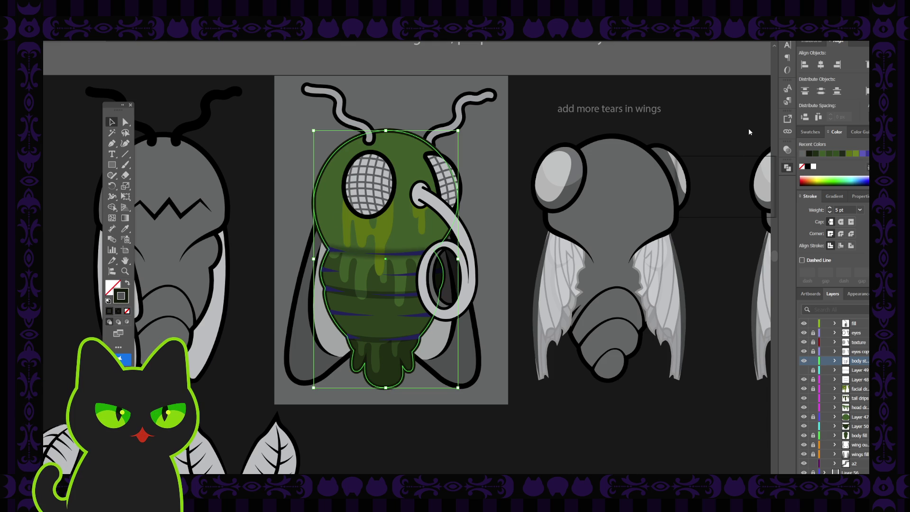
Step: Shift-select the blue abdomen stripes, down to the bottom one, and set their stroke to black
left_click(285, 189)
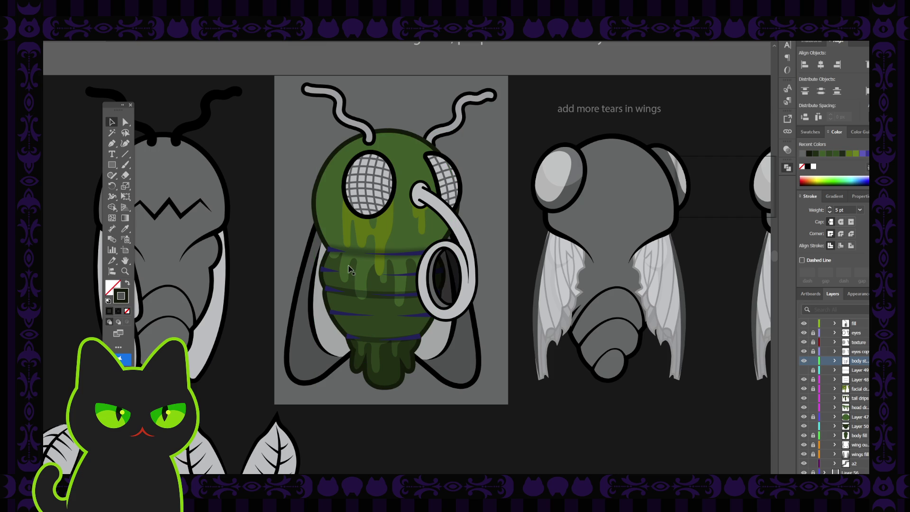
left_click(419, 252)
left_click(334, 253, "shift")
left_click(420, 274, "shift")
left_click(412, 279, "shift")
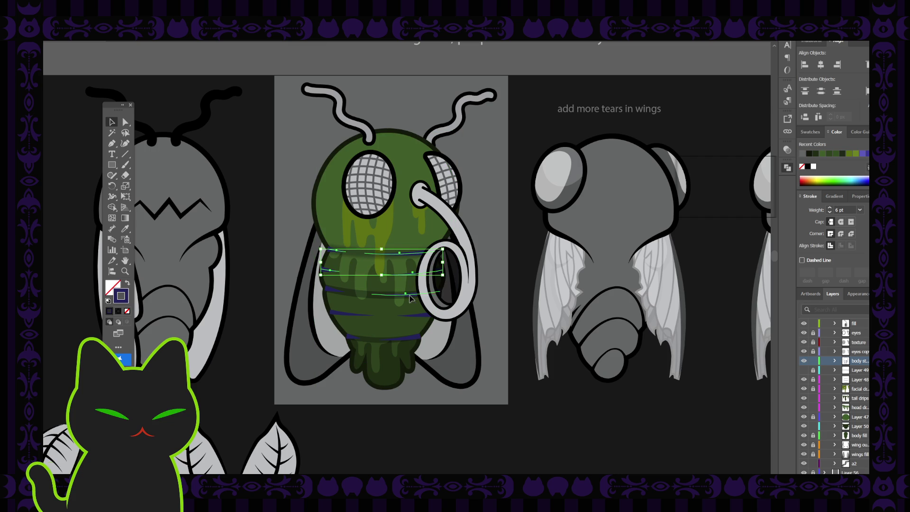
left_click(346, 314, "shift")
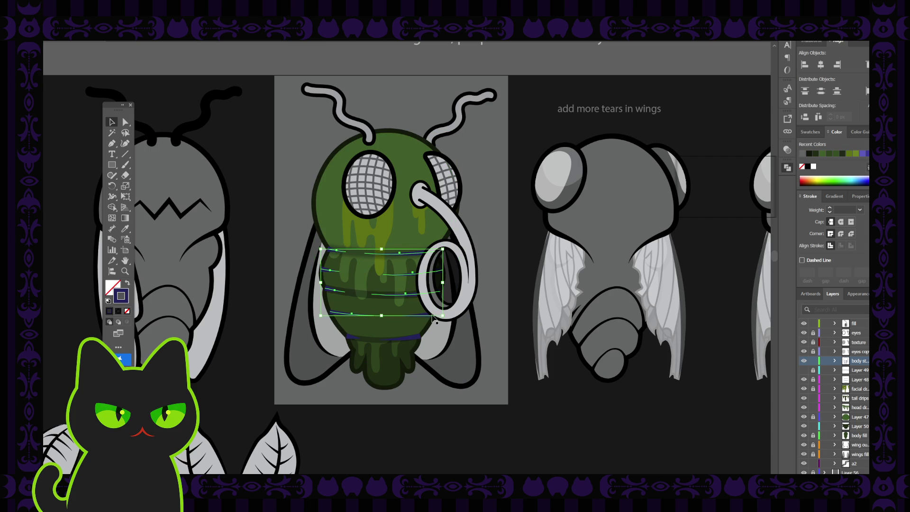
left_click(403, 339, "shift")
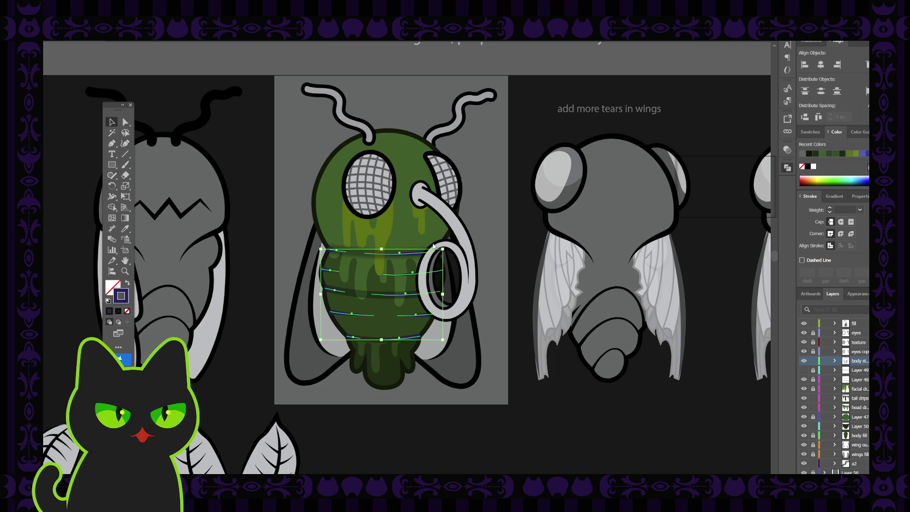
left_click(808, 153)
left_click(255, 202)
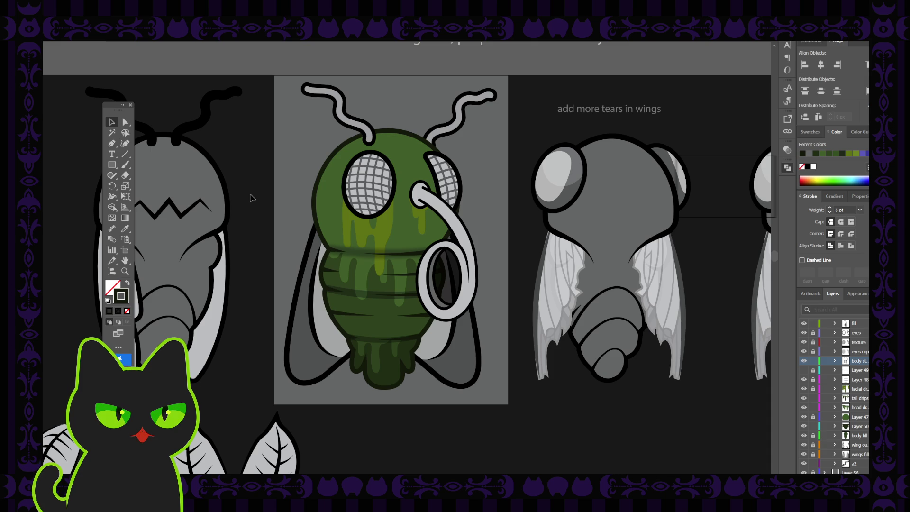
left_click(358, 255)
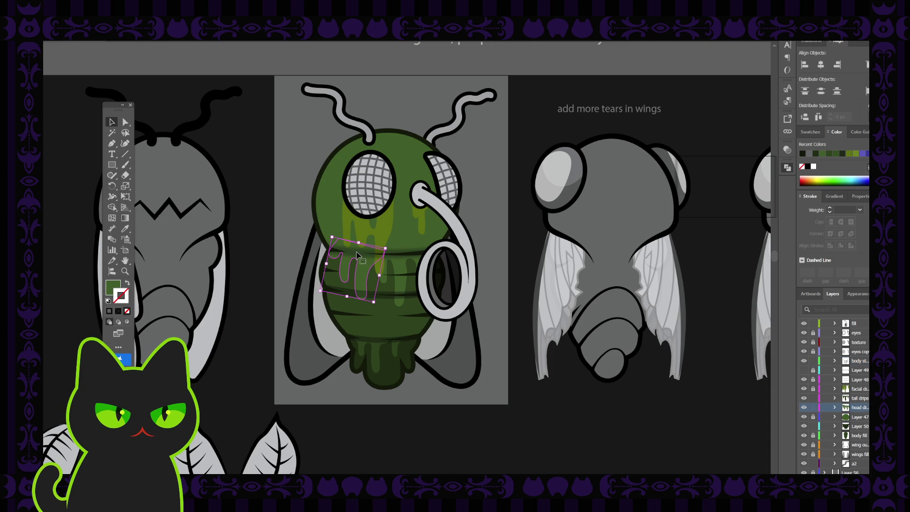
Step: Lock the head drips and tail drips layers, then test-select an abdomen stripe
left_click(812, 407)
left_click(813, 398)
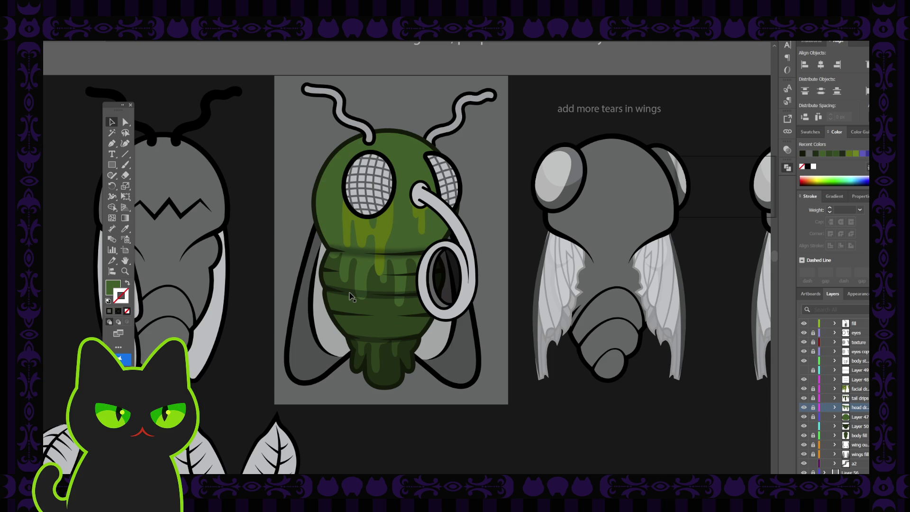
left_click(351, 295)
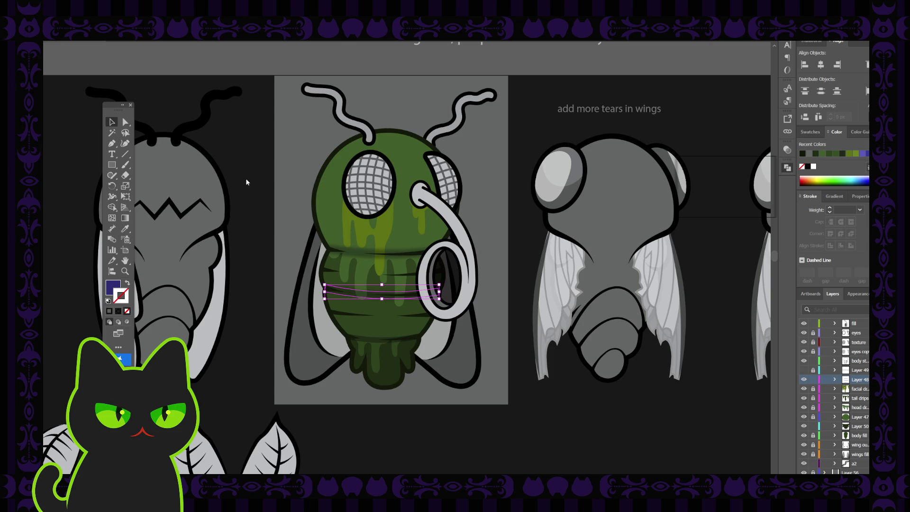
left_click(261, 252)
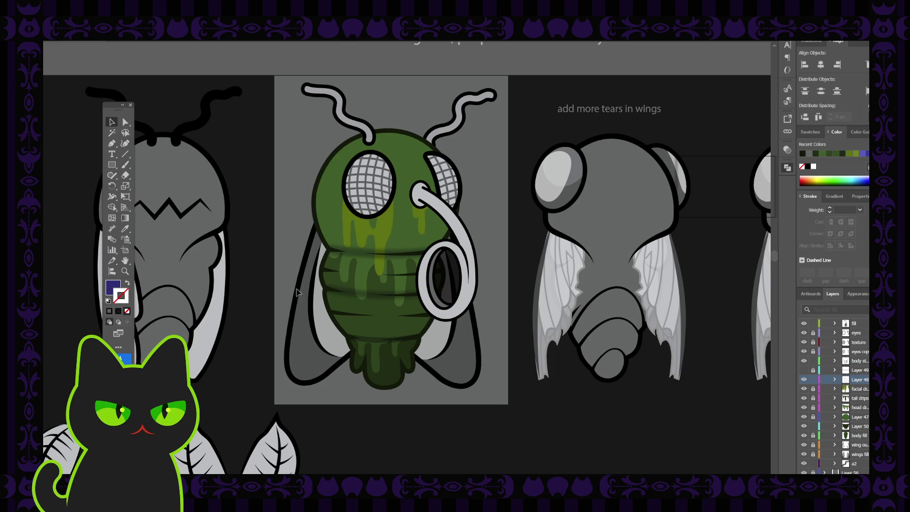
Step: Select the lower-abdomen stripe and zoom in to check it, then deselect and zoom out
left_click(379, 343)
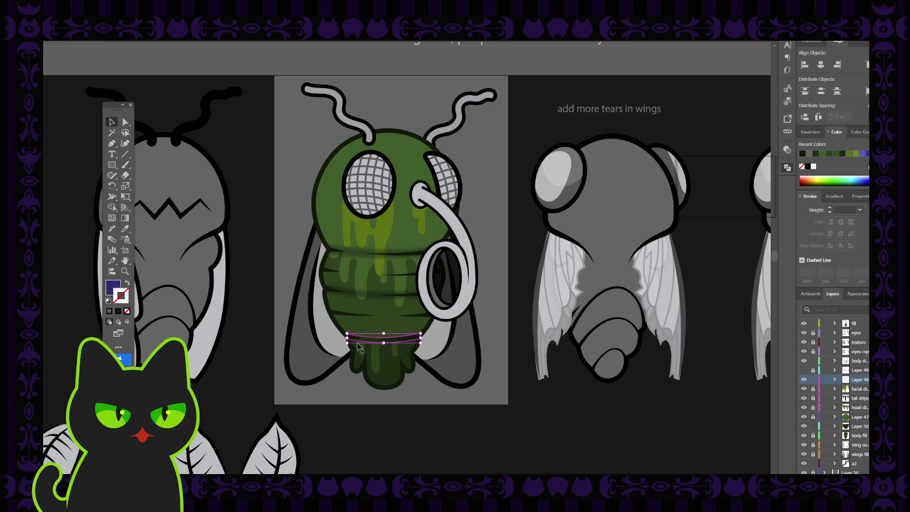
key("ctrl+equal")
key("v")
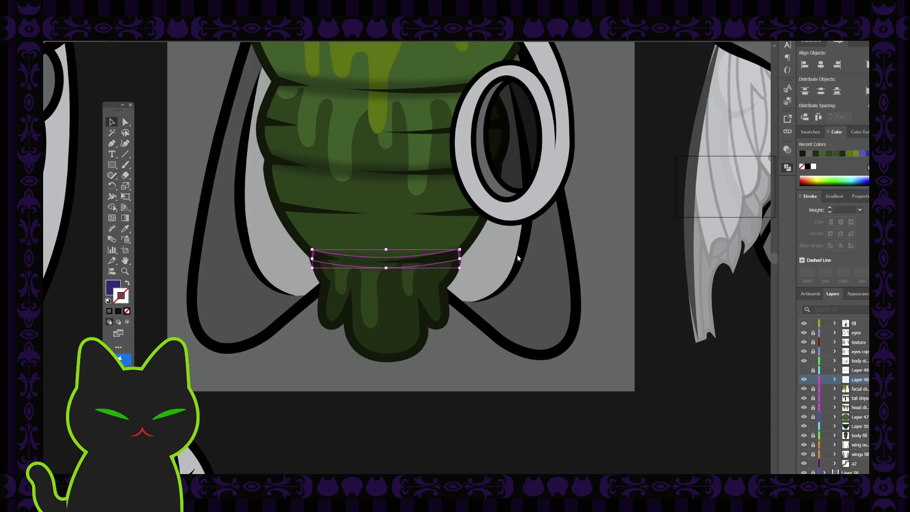
left_click(150, 76)
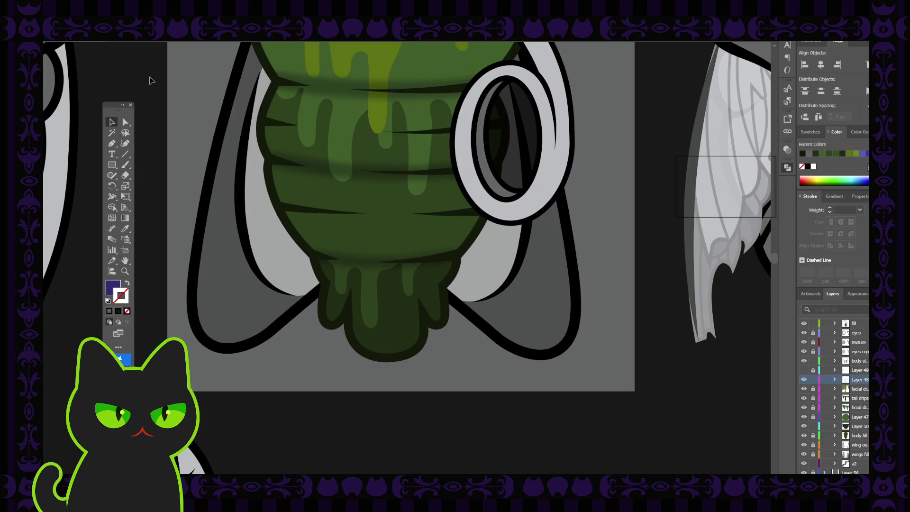
key("ctrl+minus")
key("ctrl+minus")
key("ctrl+minus")
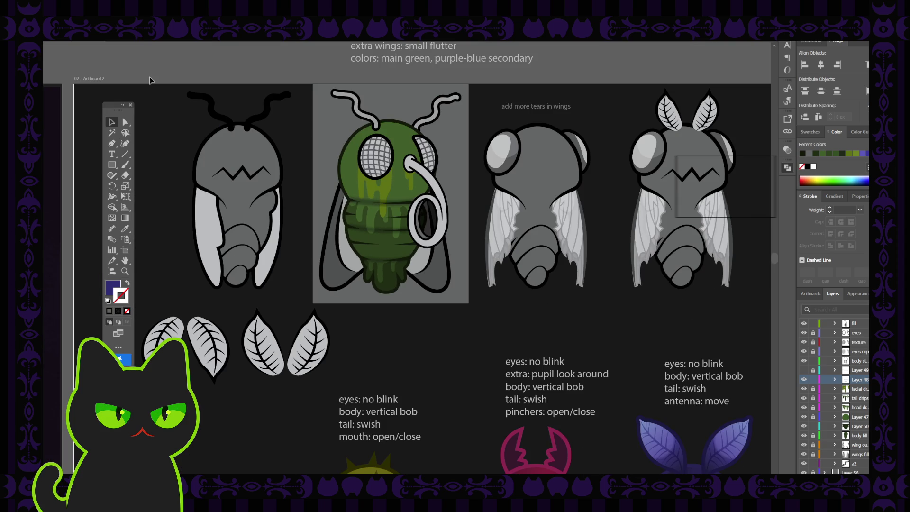
scroll(376, 256, "up", 1)
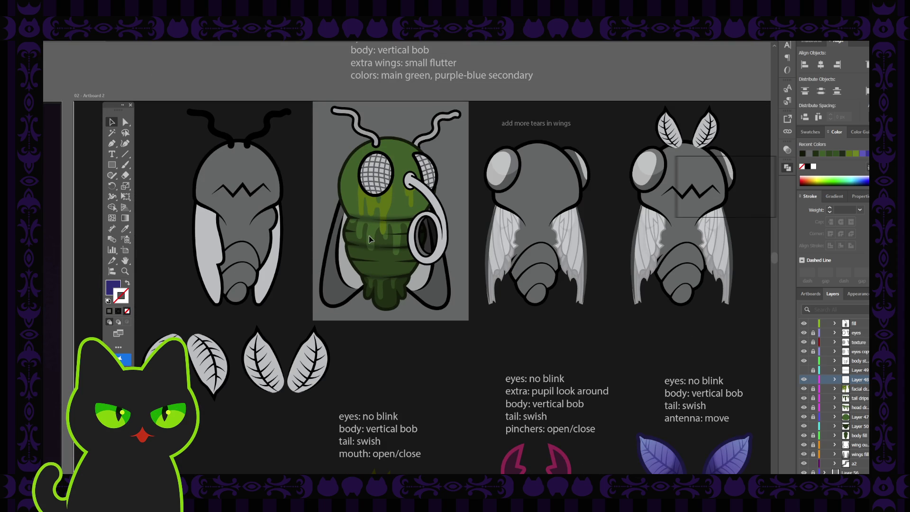
left_click(375, 246)
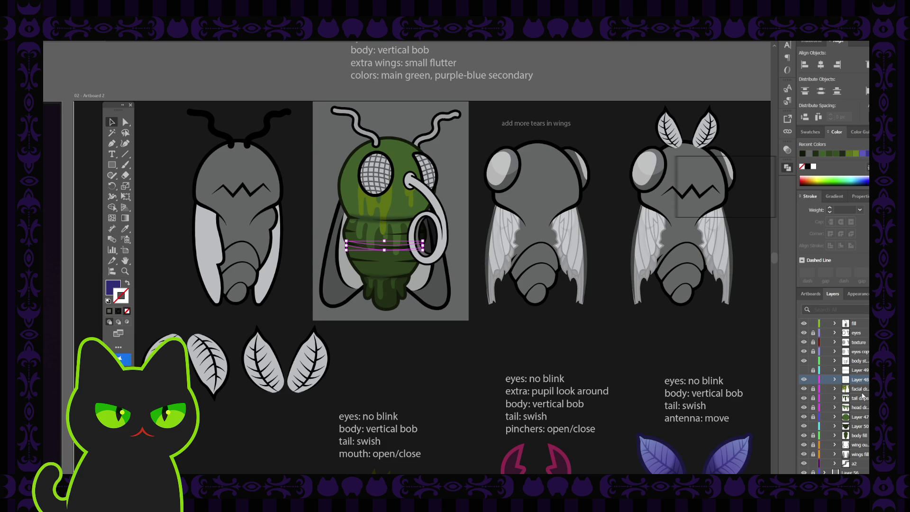
left_click(866, 390)
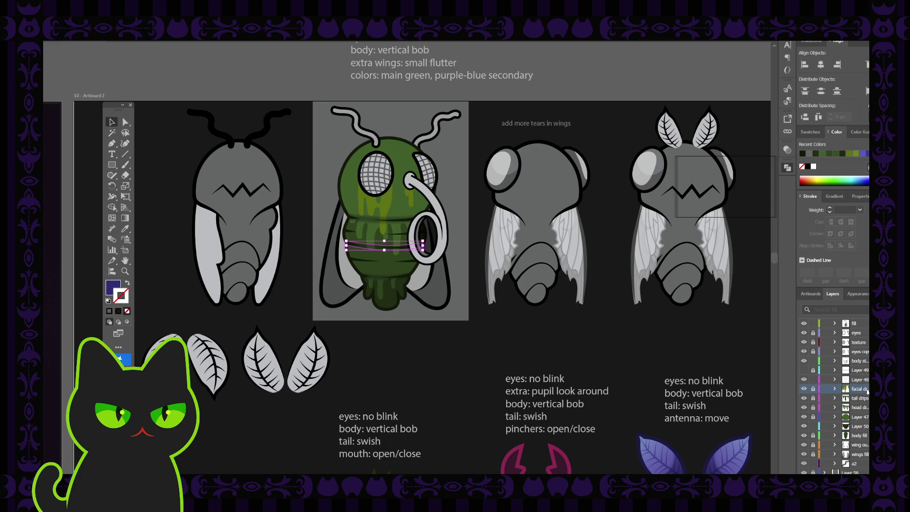
left_click(804, 389)
left_click(804, 389)
left_click(803, 398)
left_click(804, 398)
left_click(804, 407)
left_click(804, 407)
left_click(859, 408)
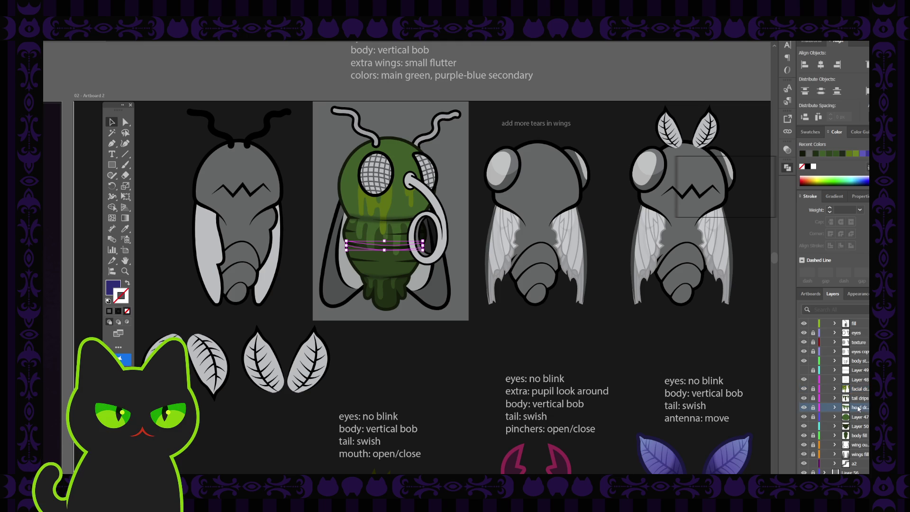
left_click_drag(856, 408, 852, 375)
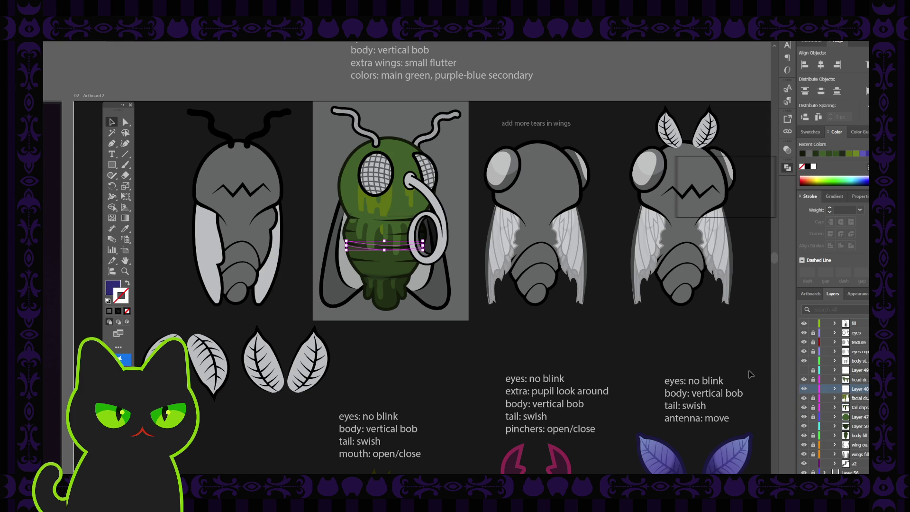
key("ctrl+z")
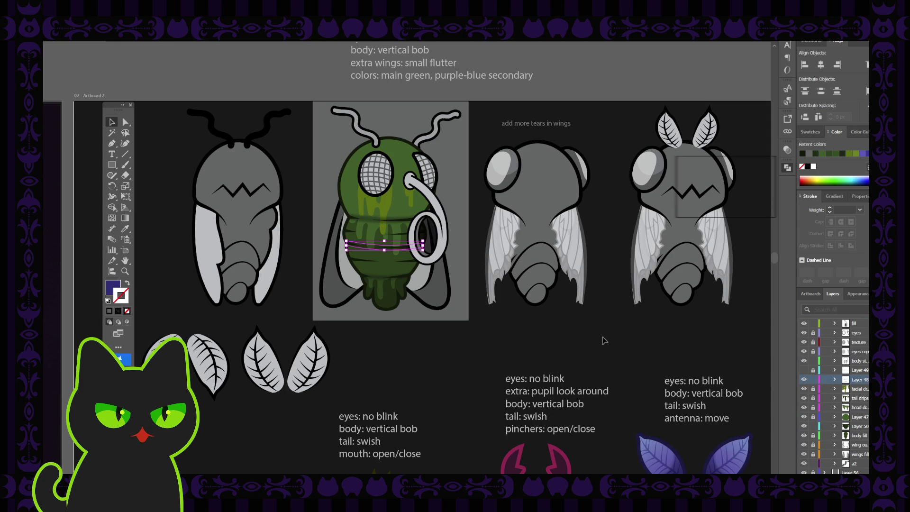
key("ctrl+equal")
key("ctrl+equal")
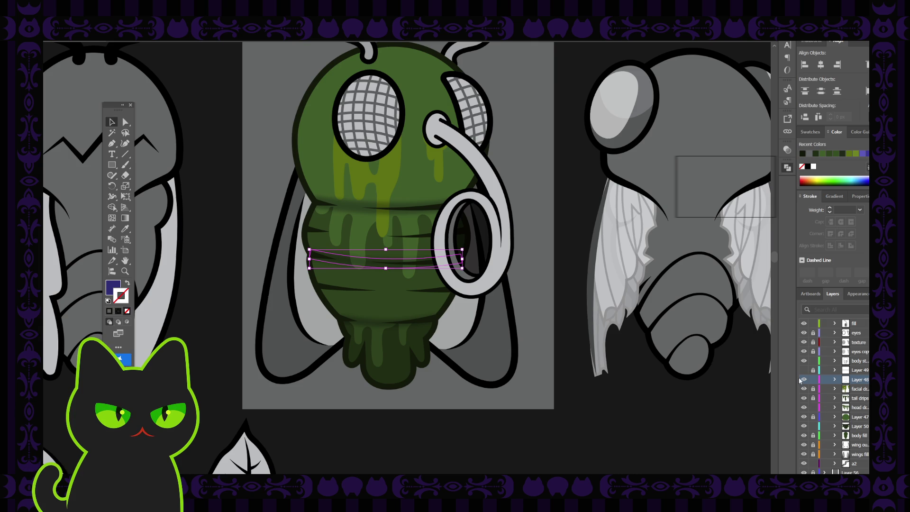
Step: Make the head drips layer active and pan the view to the fly and colour notes
left_click(855, 407)
key("a")
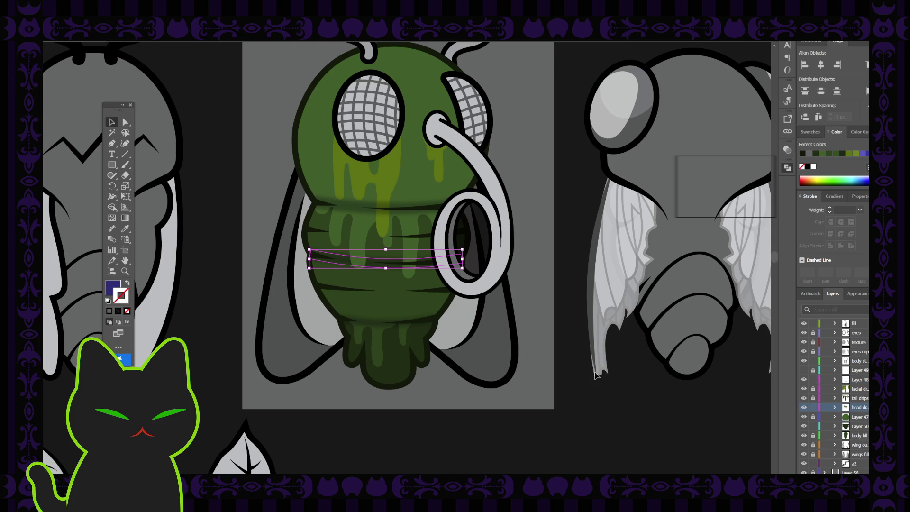
left_click(583, 381)
key("ctrl+minus")
key("ctrl+minus")
key("ctrl+minus")
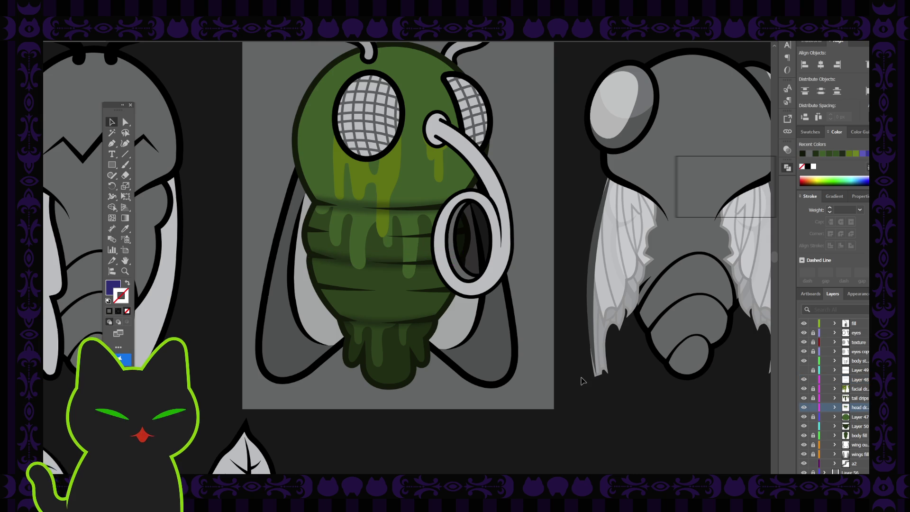
key("ctrl+plus")
key("ctrl+plus")
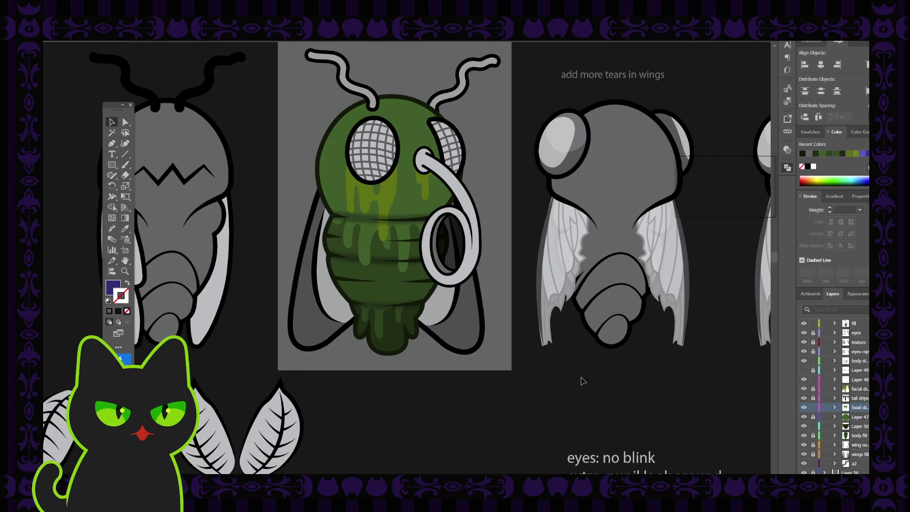
key("h")
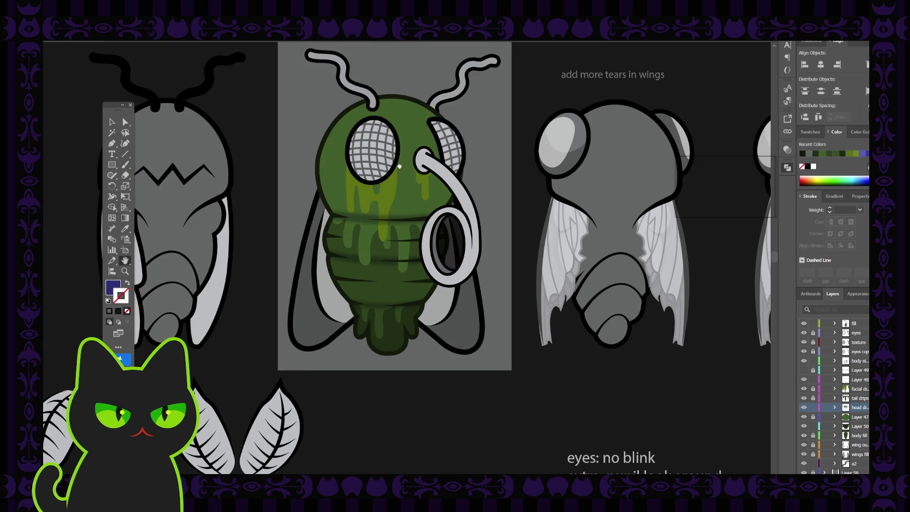
left_click_drag(399, 166, 393, 195)
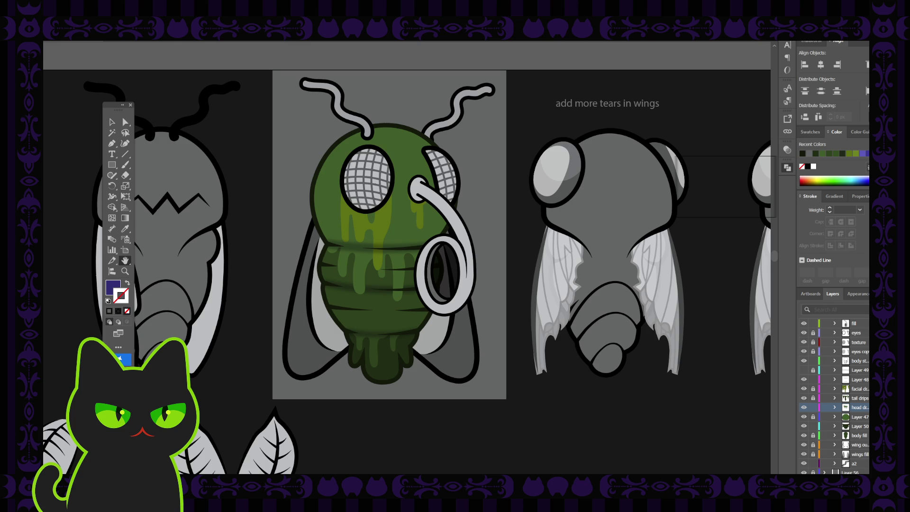
left_click_drag(252, 323, 249, 335)
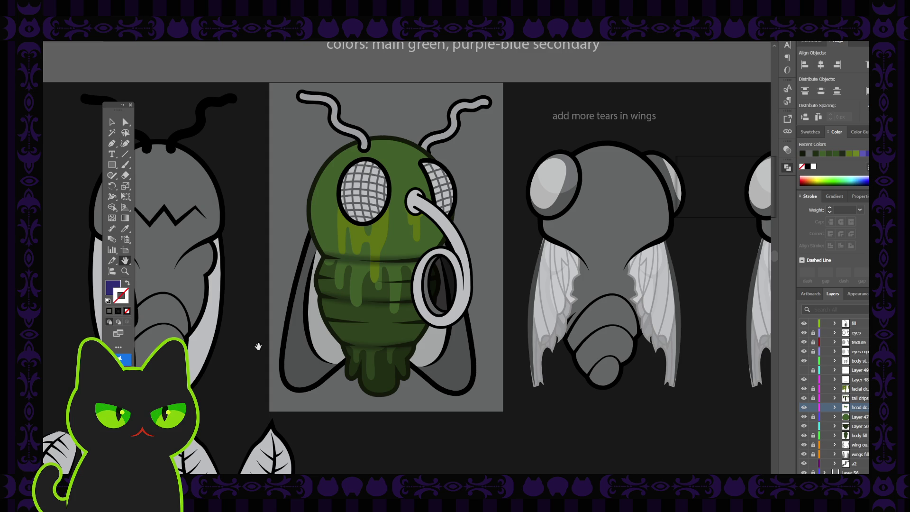
left_click(111, 121)
Step: Select the top body stripe and drag the facial drips layer above body stripes
left_click(409, 263)
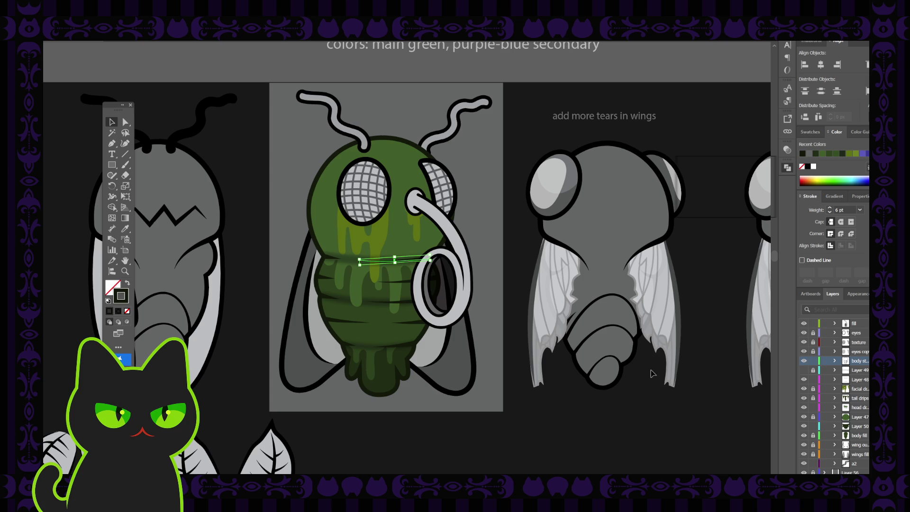
left_click(864, 389)
left_click_drag(865, 392, 855, 361)
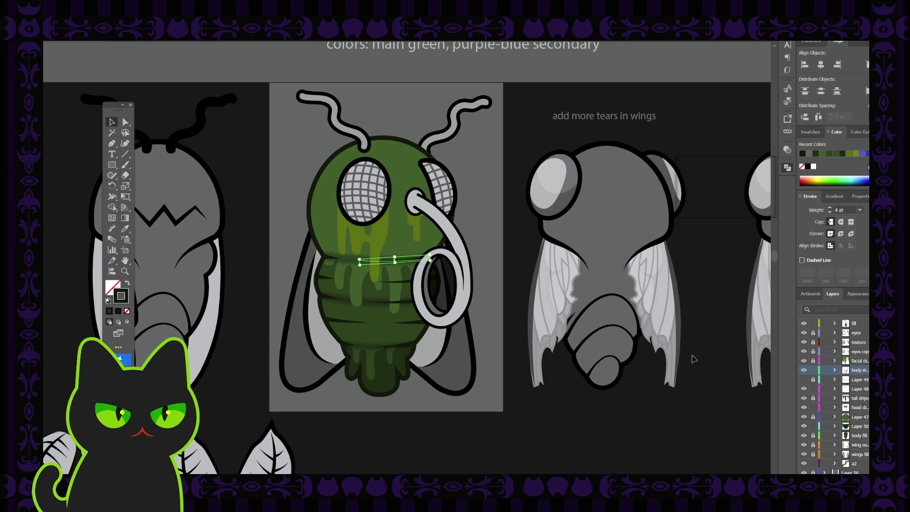
left_click(515, 271)
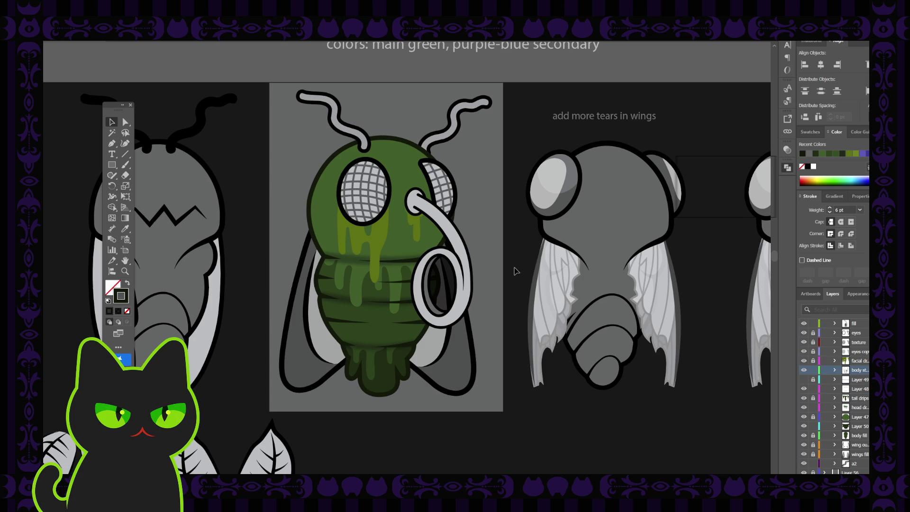
key("ctrl+minus")
key("ctrl+plus")
key("ctrl+plus")
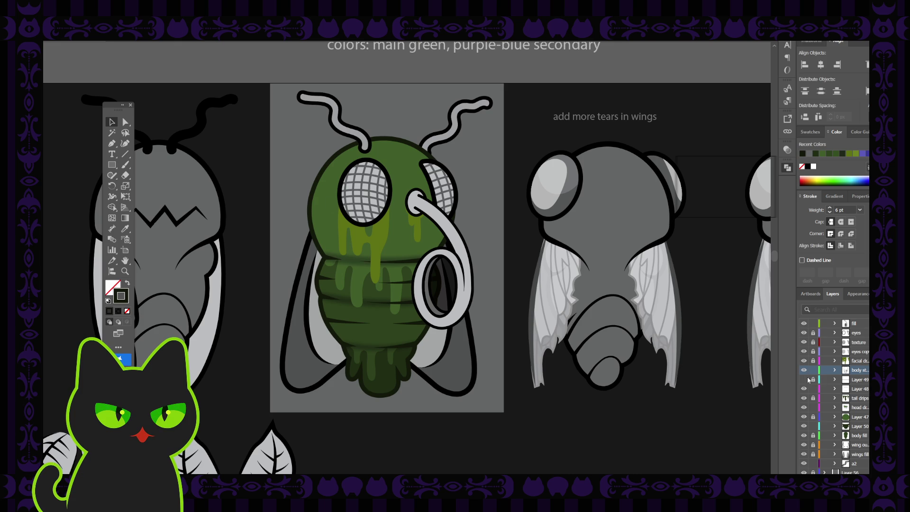
Step: Check the hidden Layer 49 at the fly's neck and delete it
left_click(804, 380)
left_click(804, 379)
left_click(859, 380)
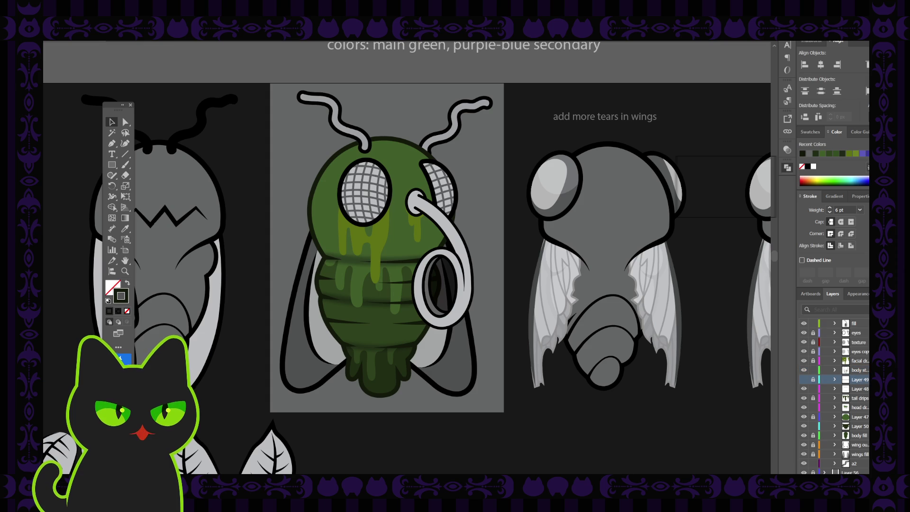
key("Delete")
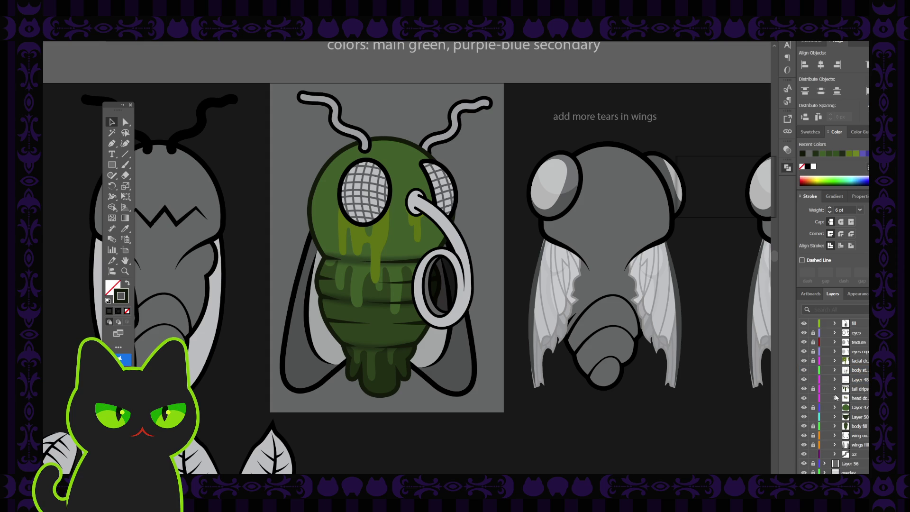
Step: Lock the fly's head drips layer and body layer
left_click(813, 398)
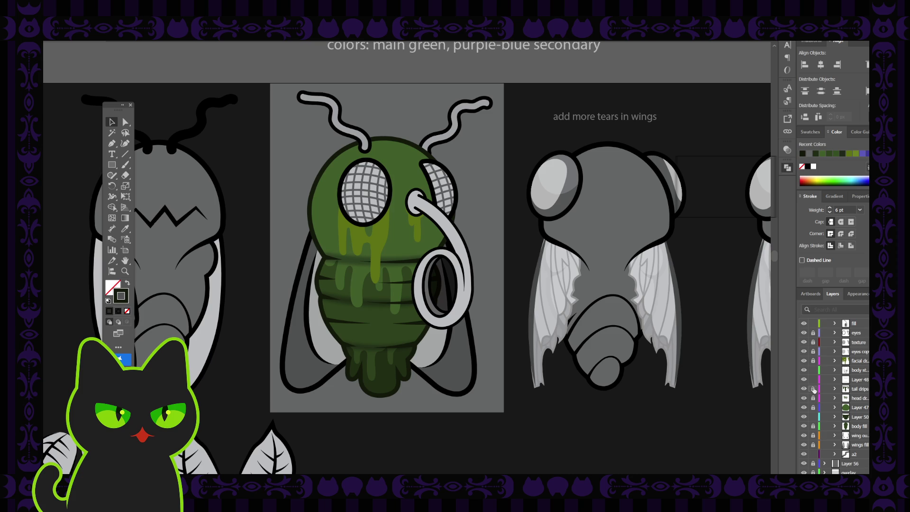
left_click(804, 371)
left_click(804, 370)
left_click(812, 370)
Step: Toggle the mouth tube layer and its fill off and on to check the grey tube
key("ctrl+minus")
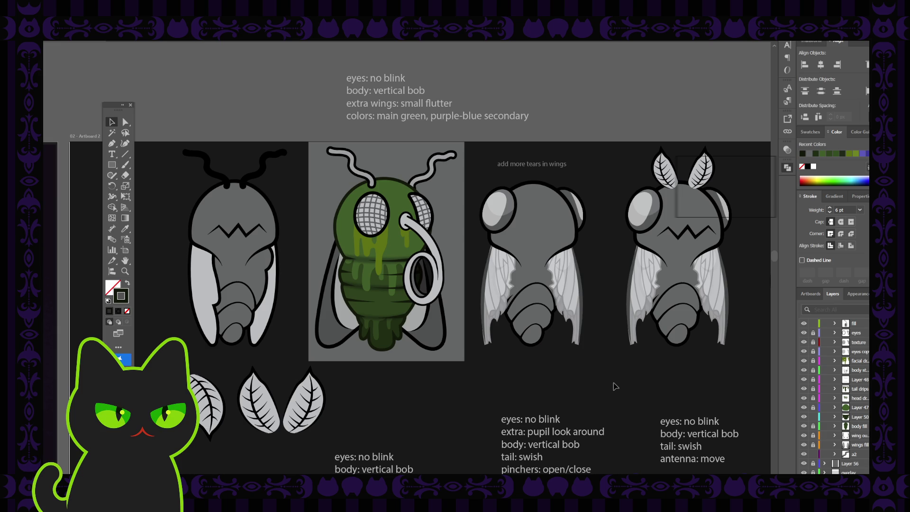
key("ctrl+plus")
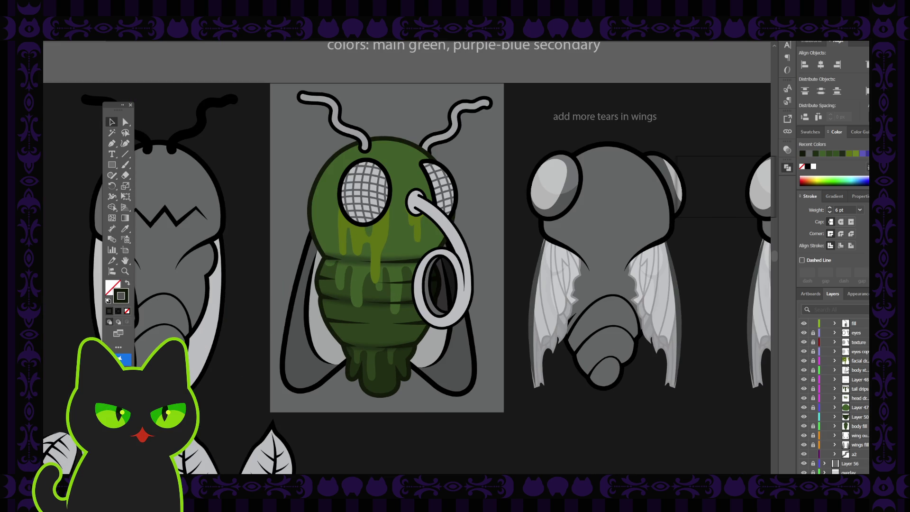
scroll(852, 365, "up", 1)
scroll(851, 366, "up", 1)
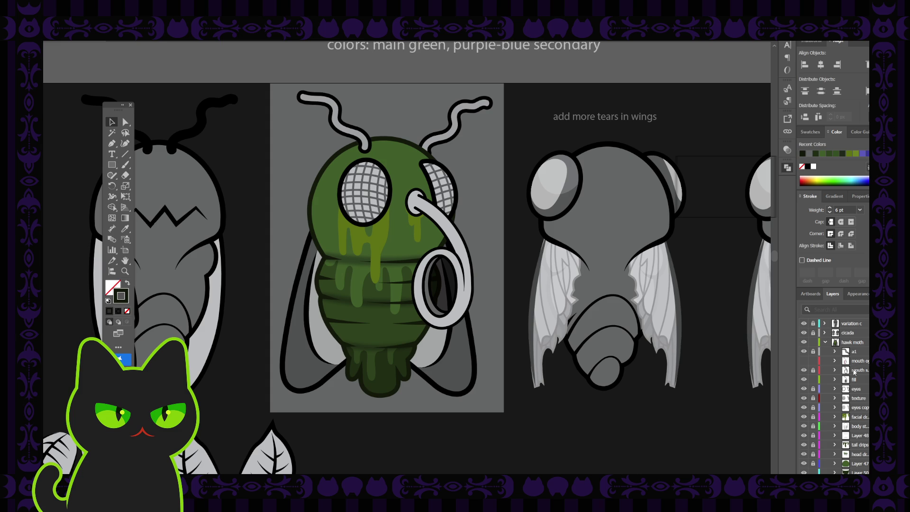
left_click(804, 370)
left_click(804, 370)
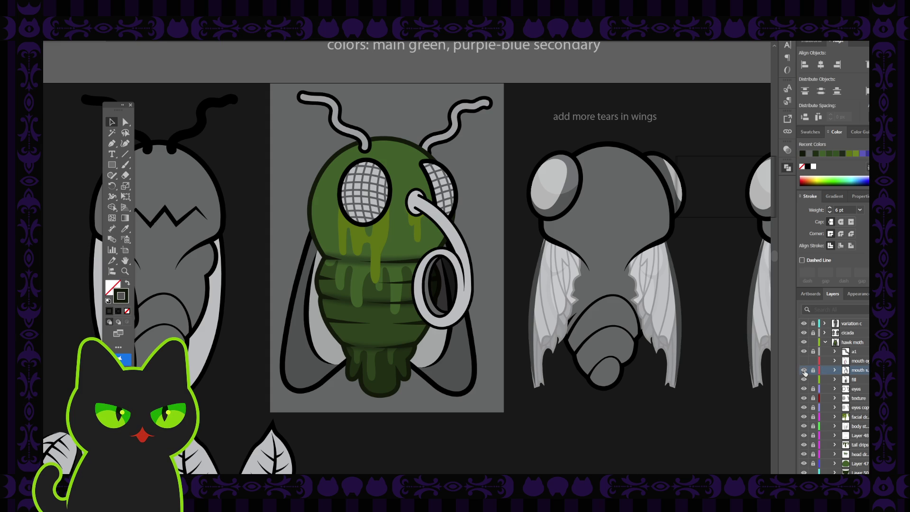
left_click(804, 380)
left_click(804, 380)
Step: Unlock the eyes copy layer and fill the fly's left mesh eye with red
left_click(812, 408)
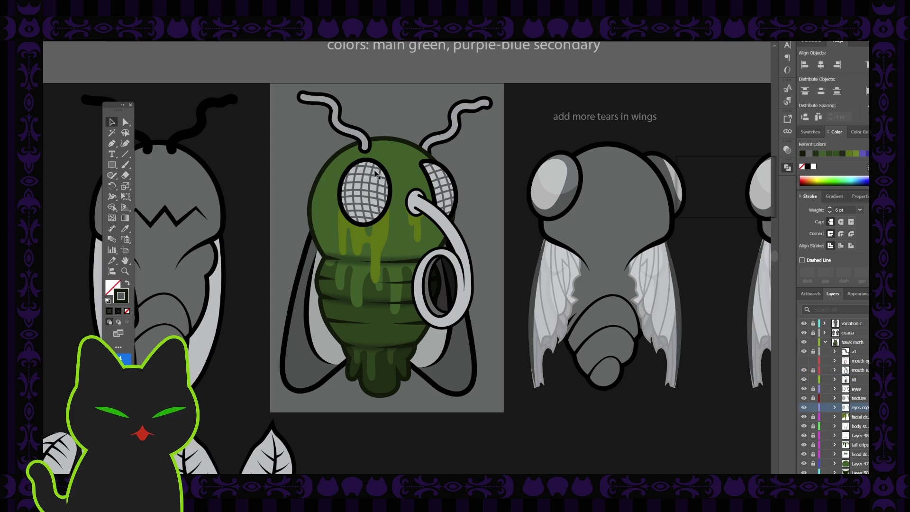
left_click(355, 227)
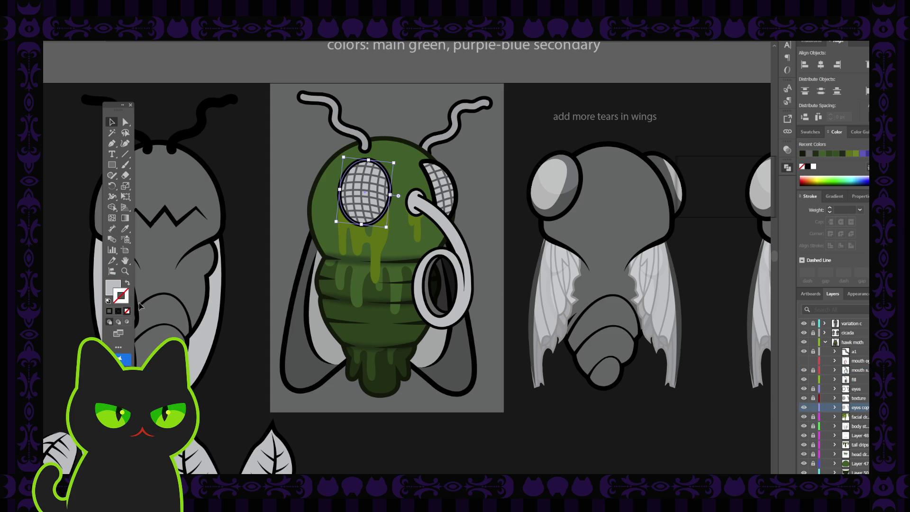
left_click(109, 310)
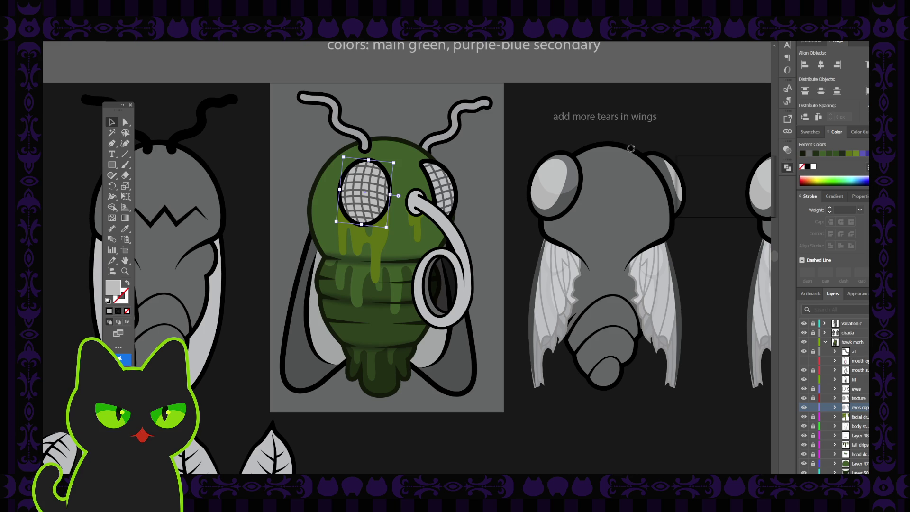
key("ctrl+v")
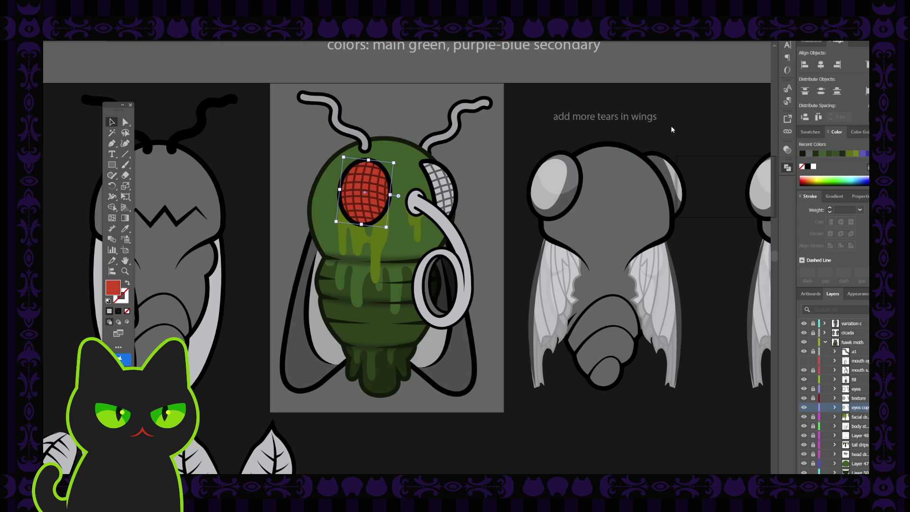
Step: Copy the left eye's red fill onto the grey right mesh eye with the Eyedropper
left_click(521, 152)
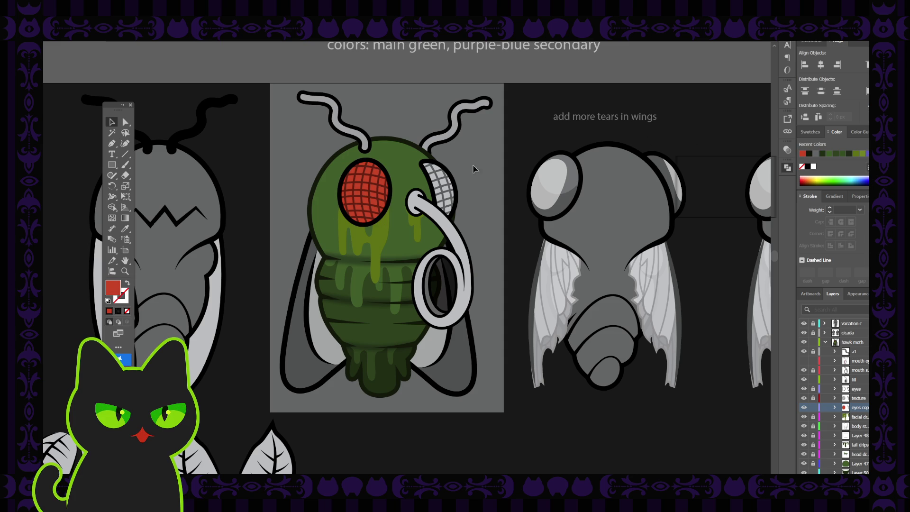
left_click(448, 186)
key("i")
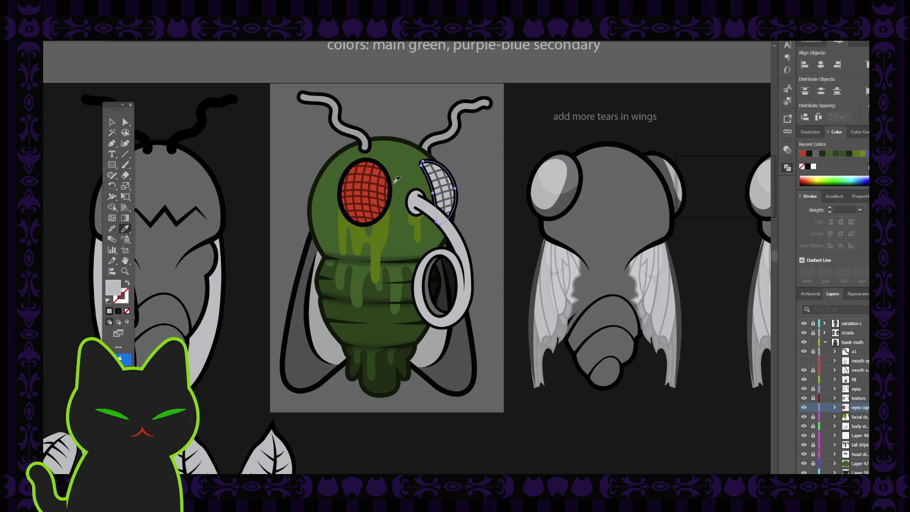
left_click(377, 177)
key("v")
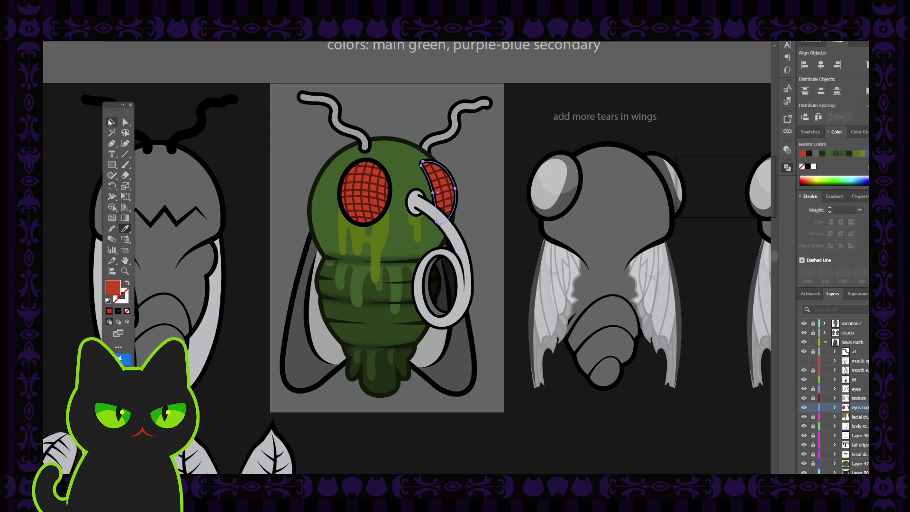
left_click(246, 153)
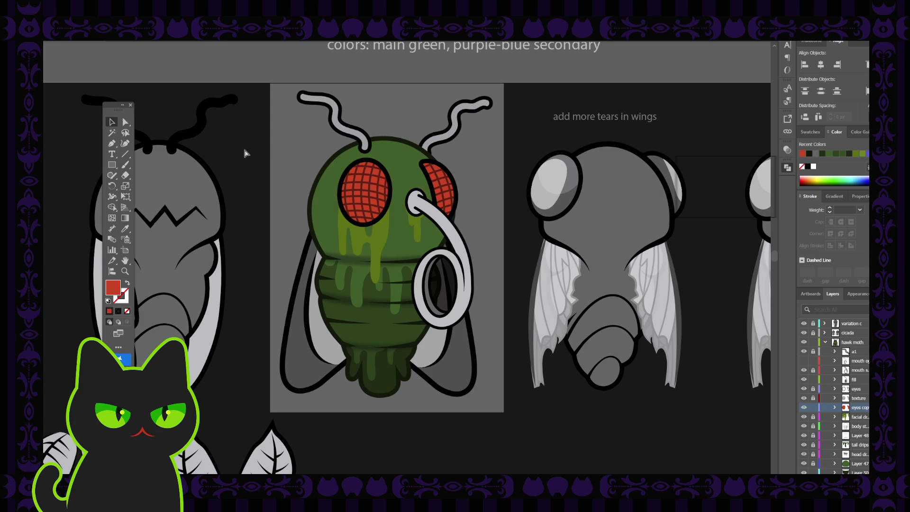
key("ctrl+minus")
key("ctrl+minus")
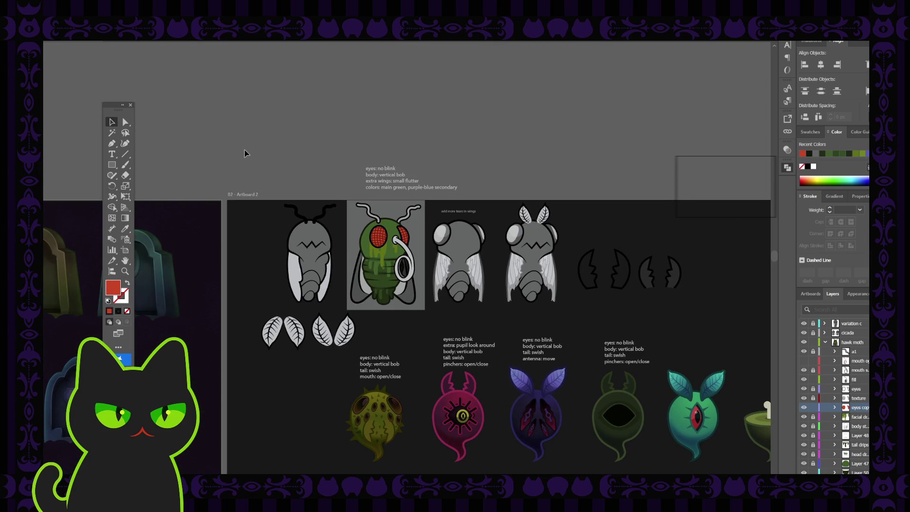
mouse_move(370, 316)
left_mouse_down()
mouse_move(335, 299)
mouse_move(334, 271)
mouse_move(319, 263)
mouse_move(305, 219)
mouse_move(281, 195)
left_mouse_up()
mouse_move(265, 275)
left_mouse_down()
mouse_move(282, 287)
mouse_move(300, 382)
mouse_move(277, 260)
left_mouse_up()
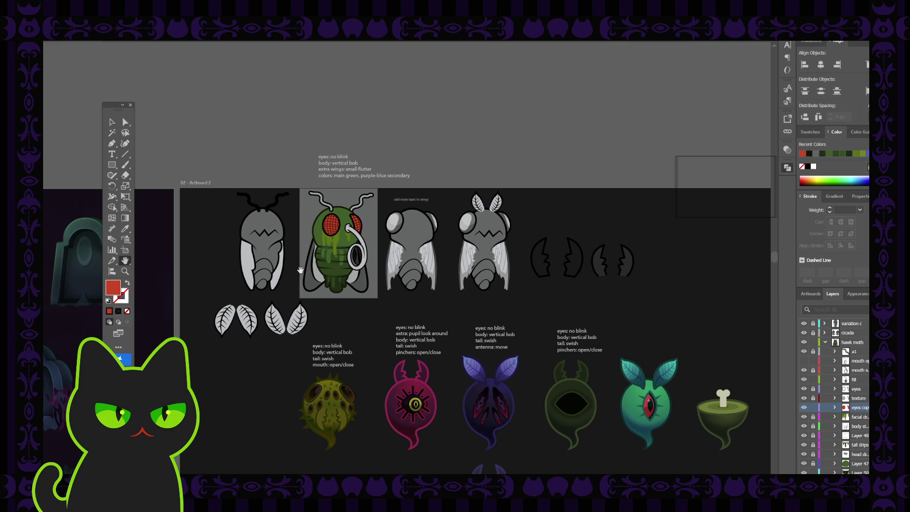
scroll(301, 270, "up", 5)
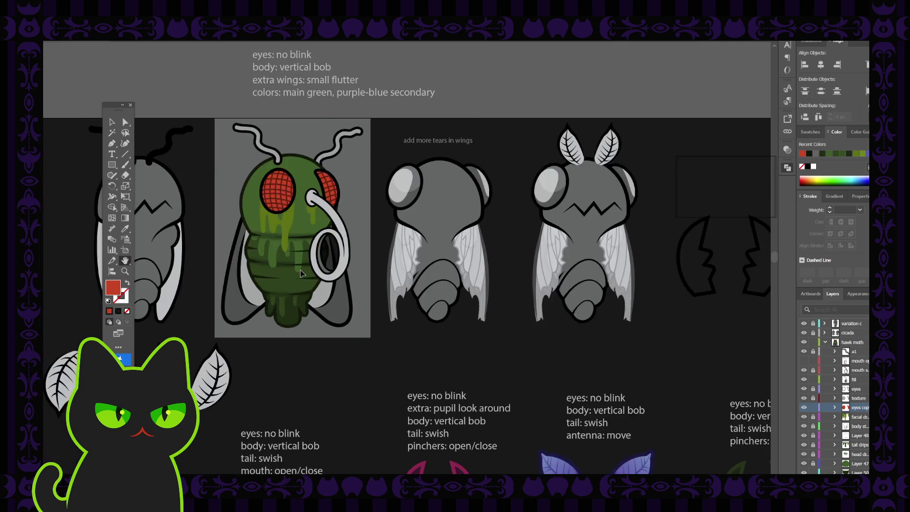
mouse_move(206, 185)
left_mouse_down()
mouse_move(278, 251)
mouse_move(316, 258)
left_mouse_up()
key("v")
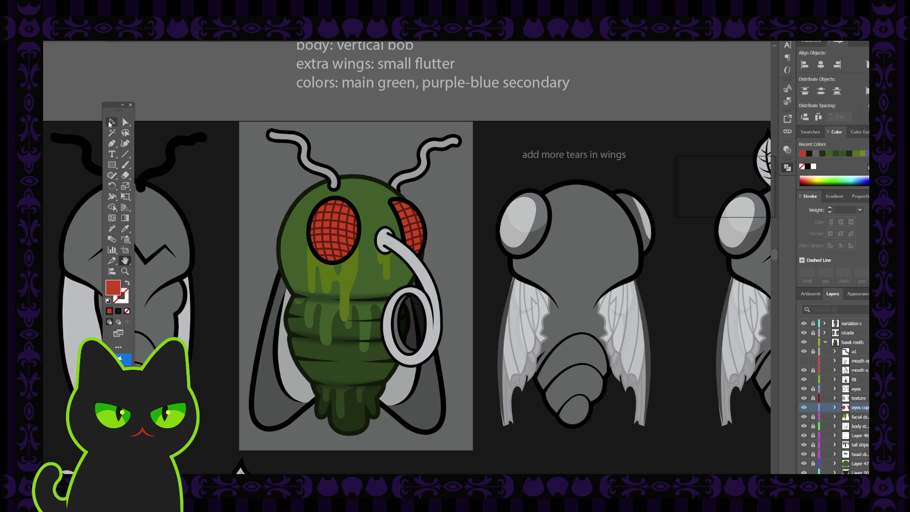
left_click(329, 227)
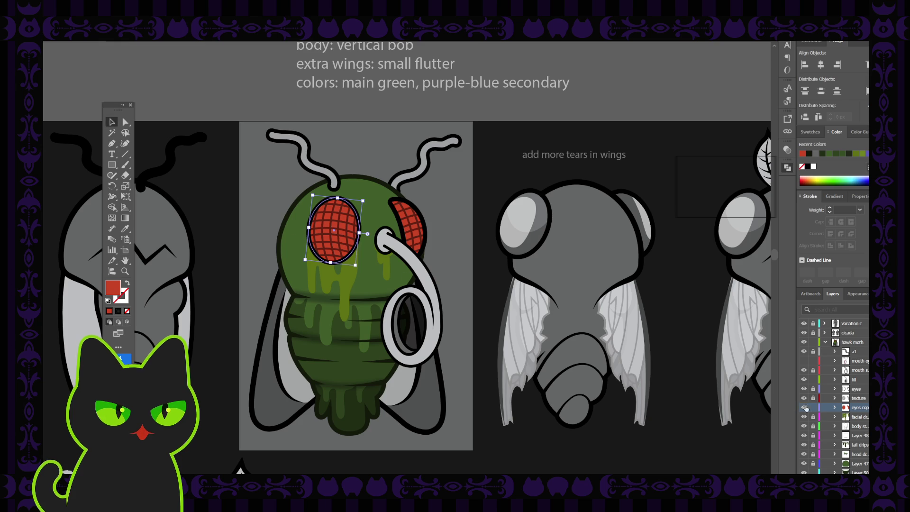
key("ctrl+shift+a")
left_click(857, 398)
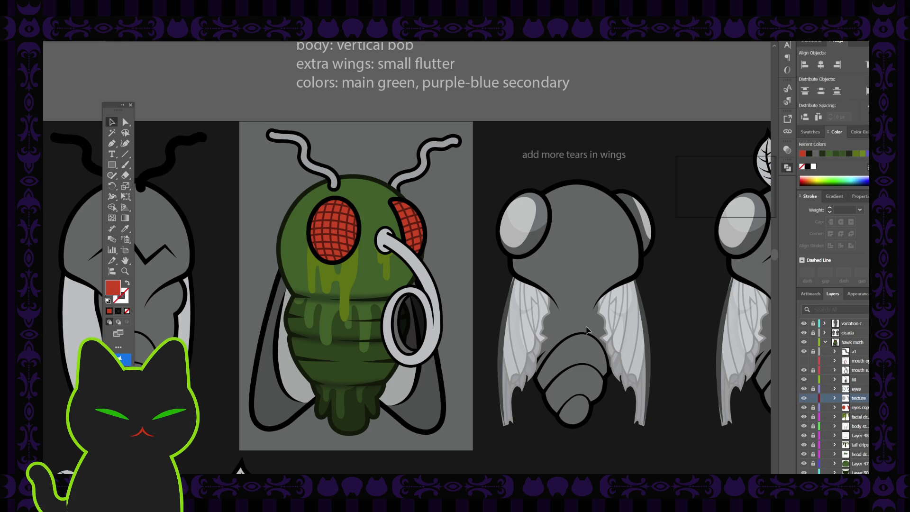
left_click(339, 228)
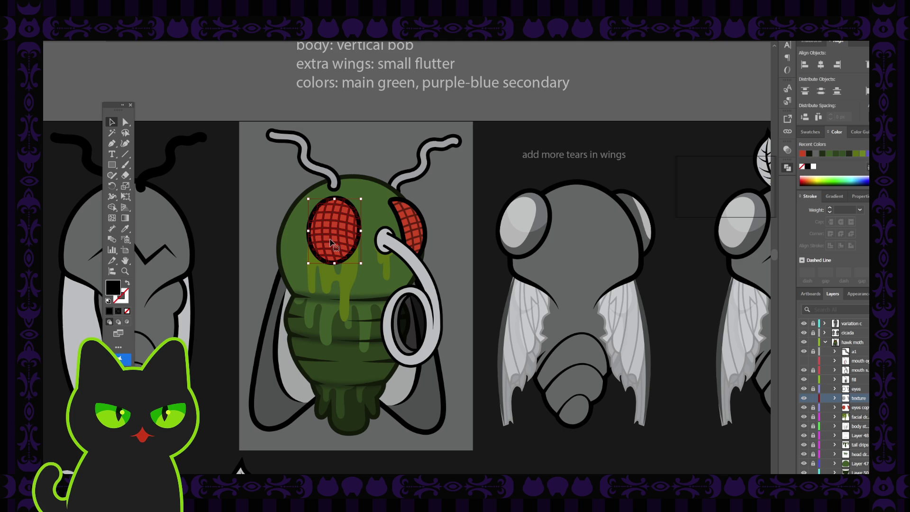
left_click(233, 209)
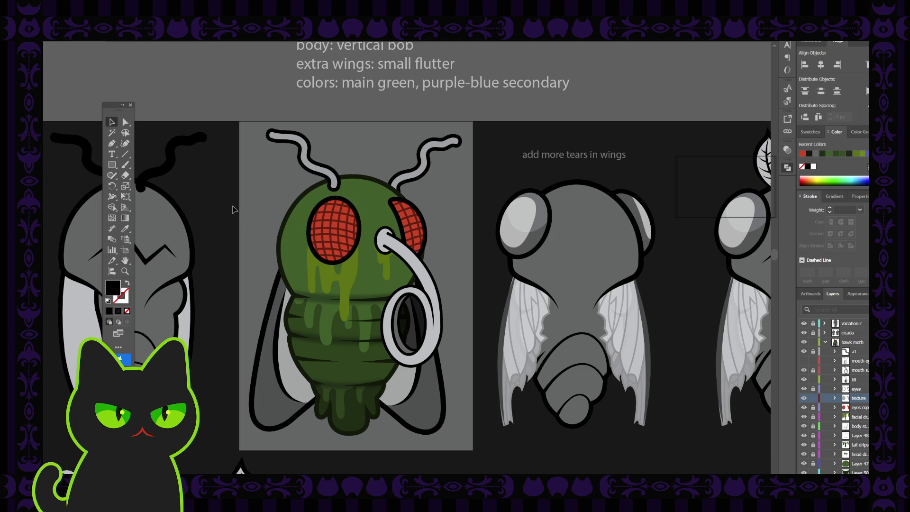
scroll(280, 299, "down", 10)
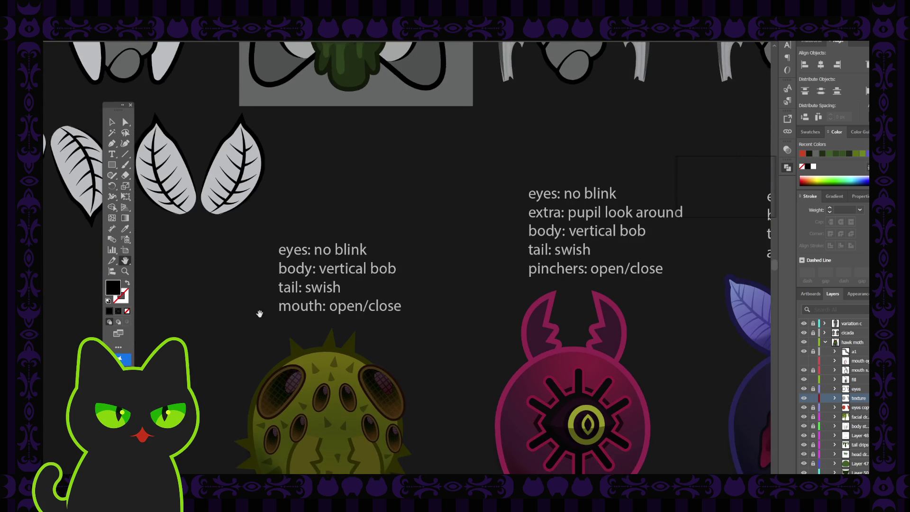
Step: Bring the spider into view, expand its layer, and check and expand eye1
left_click_drag(260, 314, 280, 219)
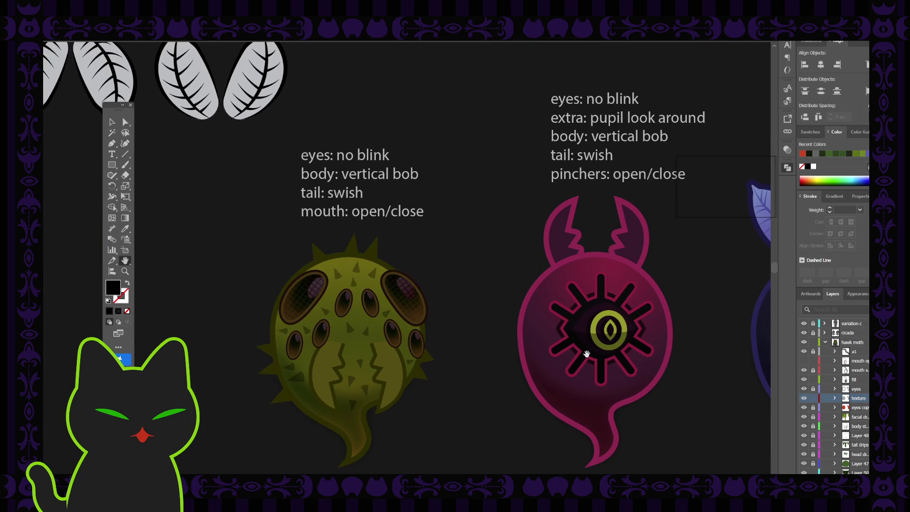
scroll(837, 399, "down", 5)
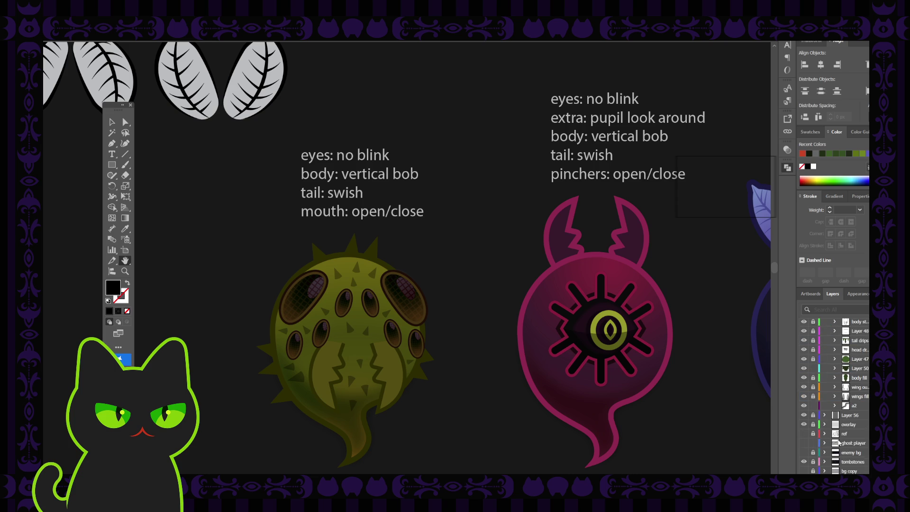
scroll(829, 431, "up", 7)
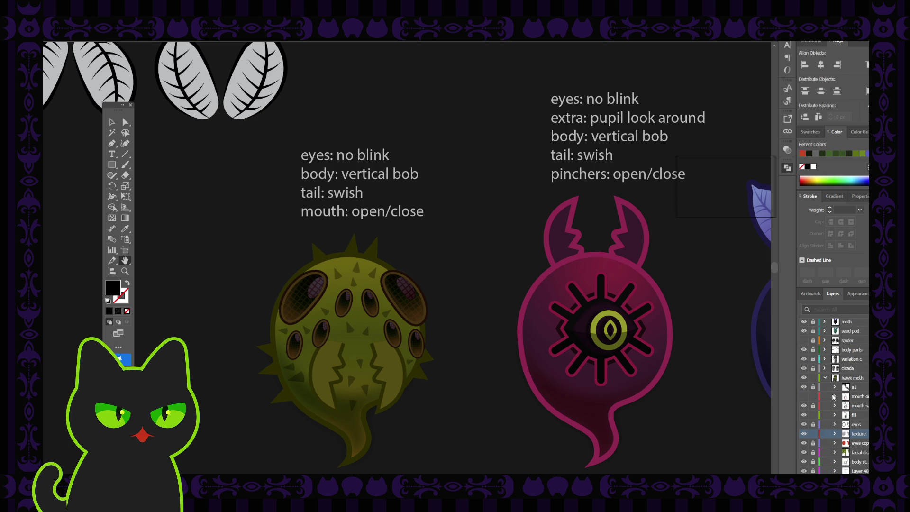
scroll(832, 397, "up", 2)
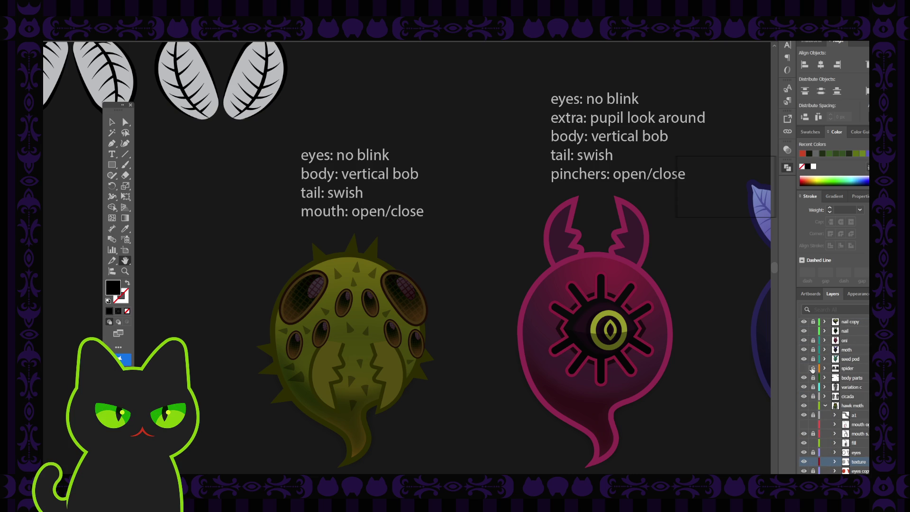
scroll(824, 371, "up", 2)
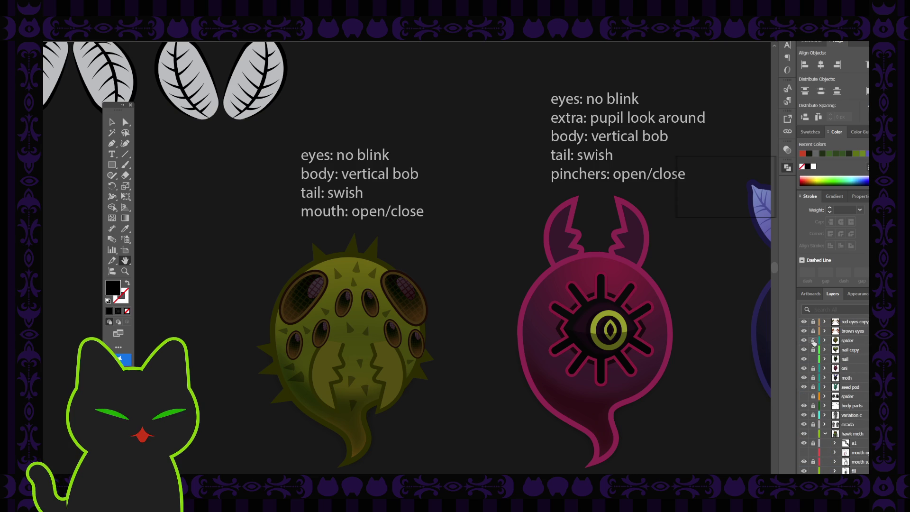
left_click(824, 340)
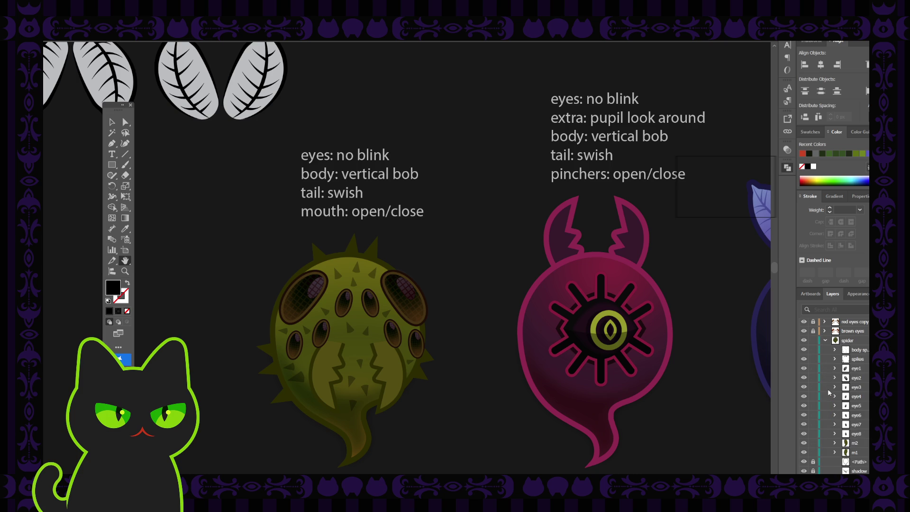
left_click(802, 369)
left_click(803, 369)
left_click(834, 368)
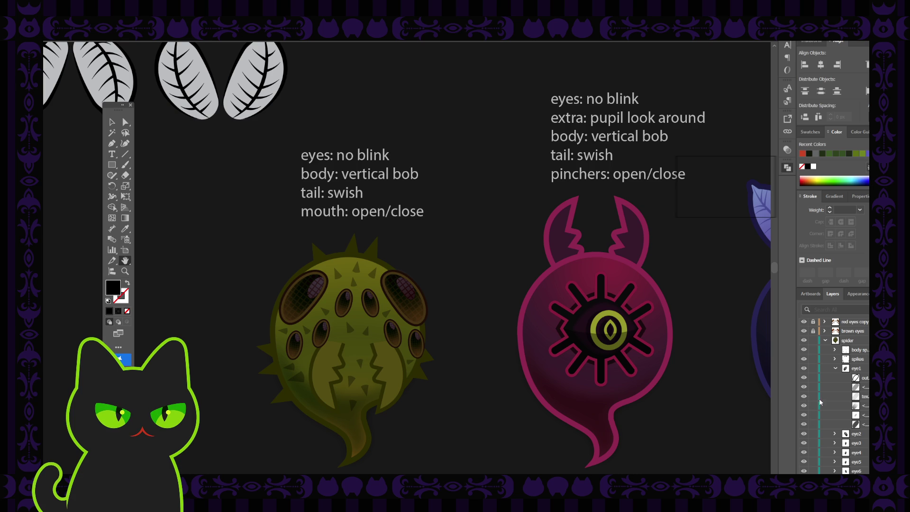
left_click(835, 369)
Step: Toggle eye1 and spikes visibility, then expand eye1 and toggle each inner part
scroll(808, 393, "up", 3)
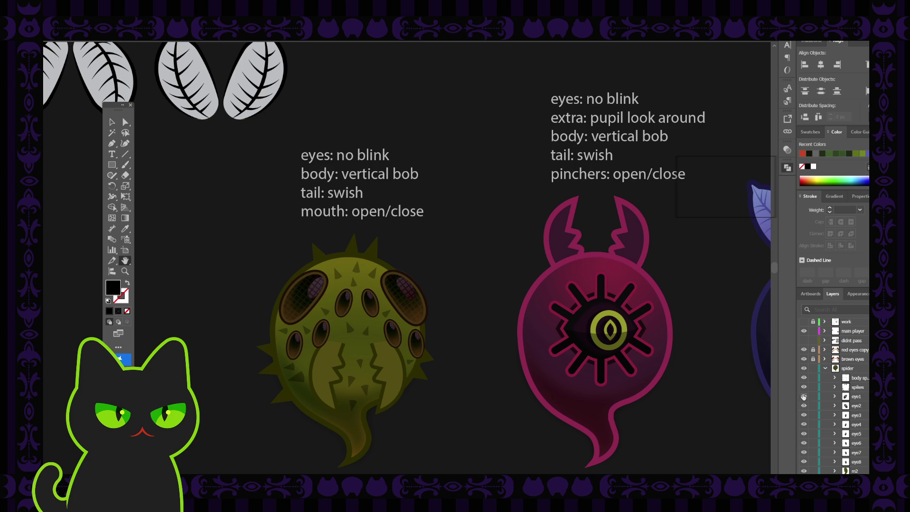
left_click(804, 397)
left_click(803, 396)
left_click(806, 387)
left_click(806, 387)
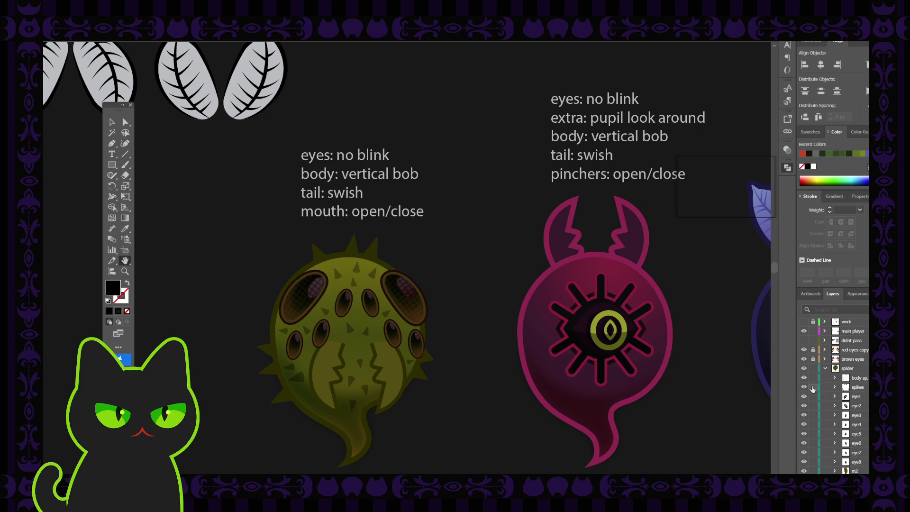
left_click(834, 397)
left_click(804, 415)
left_click(804, 415)
left_click(804, 425)
left_click(804, 424)
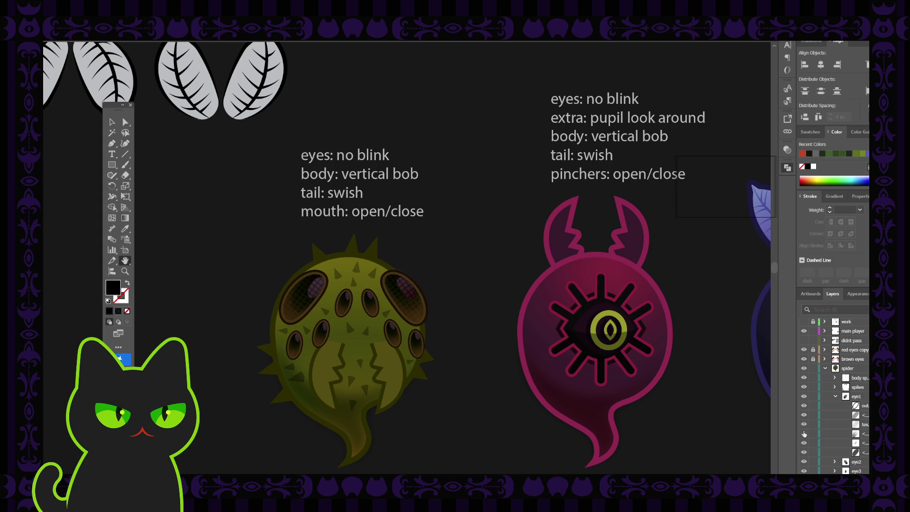
left_click(804, 433)
Step: Isolate the spider's eye1 group and inspect its mesh, highlight and dark eye shapes
key("v")
left_click(299, 307)
double_click(299, 307)
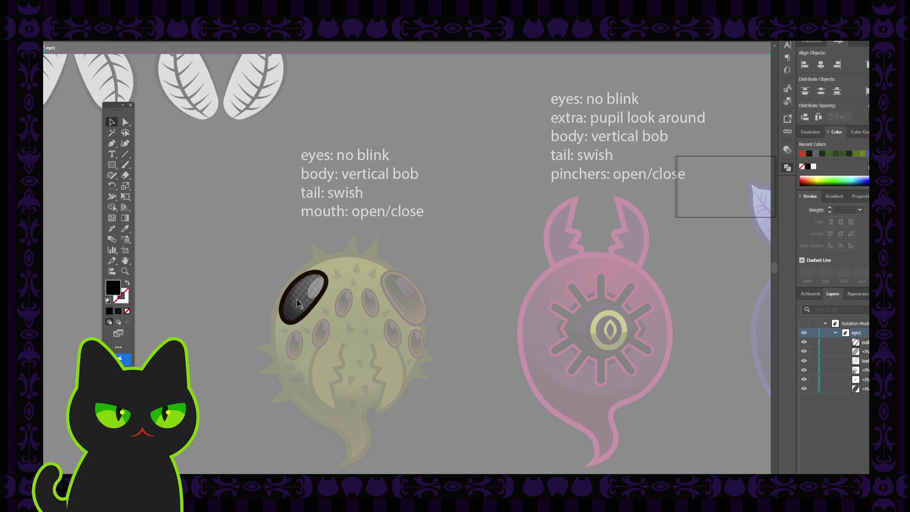
left_click(297, 303)
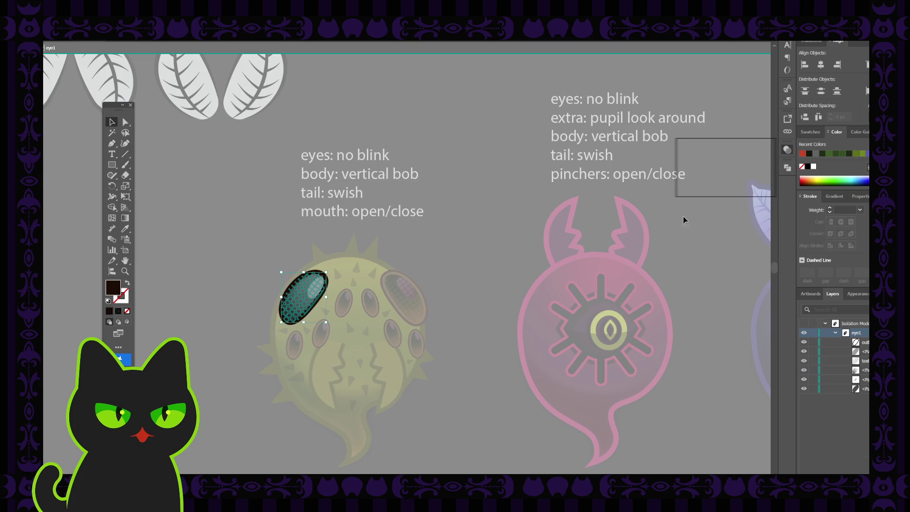
left_click(828, 350)
left_click(315, 287)
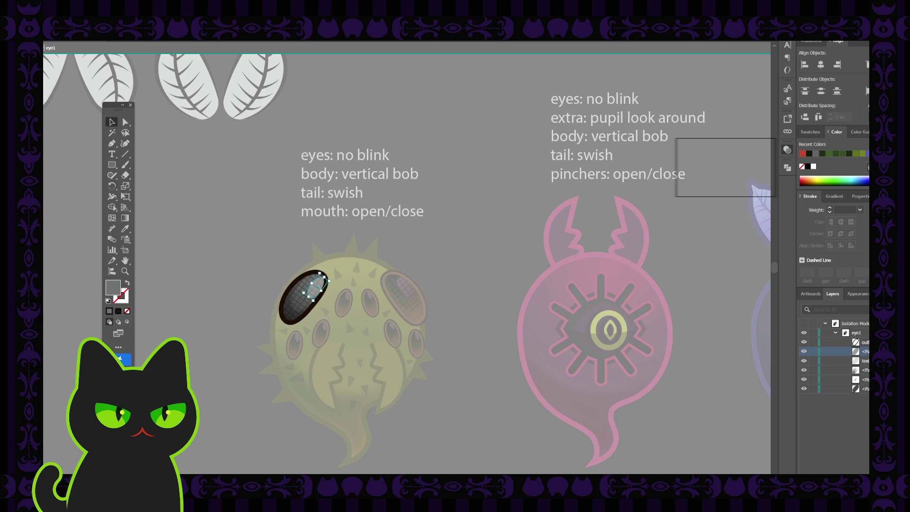
left_click(296, 306)
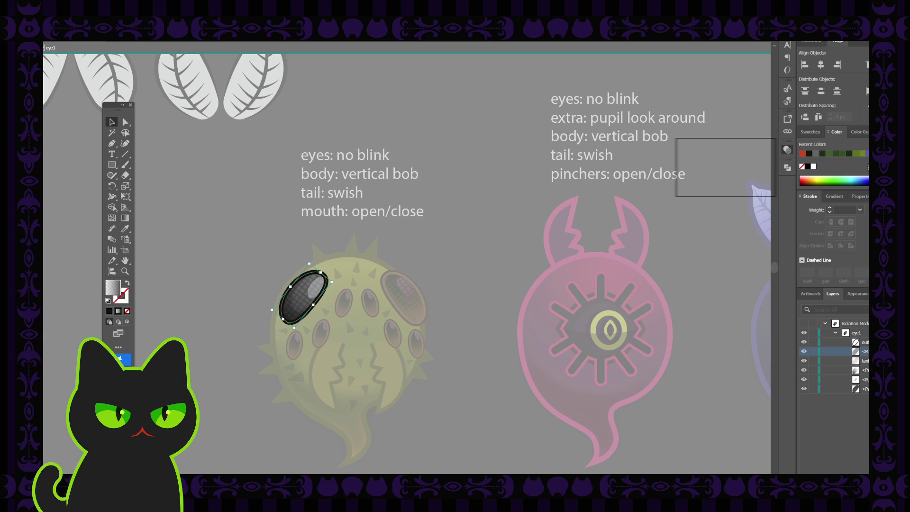
left_click(307, 291)
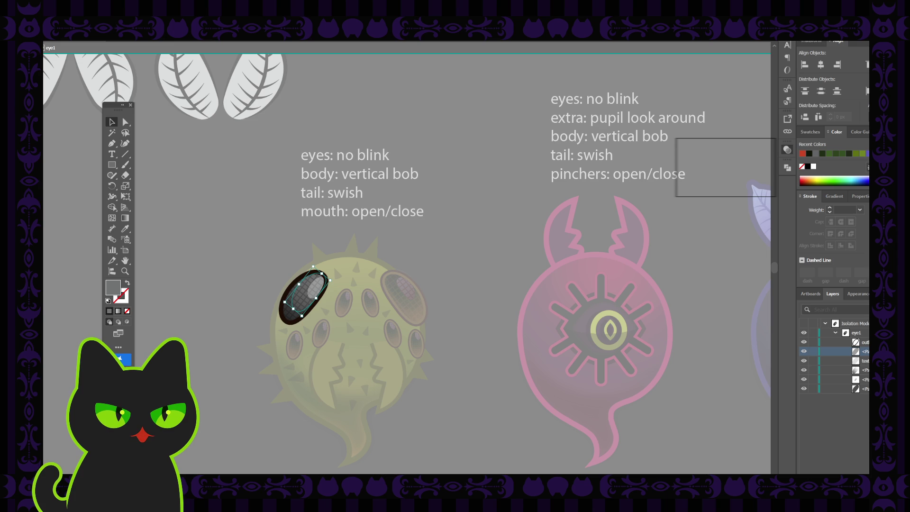
left_click(290, 313)
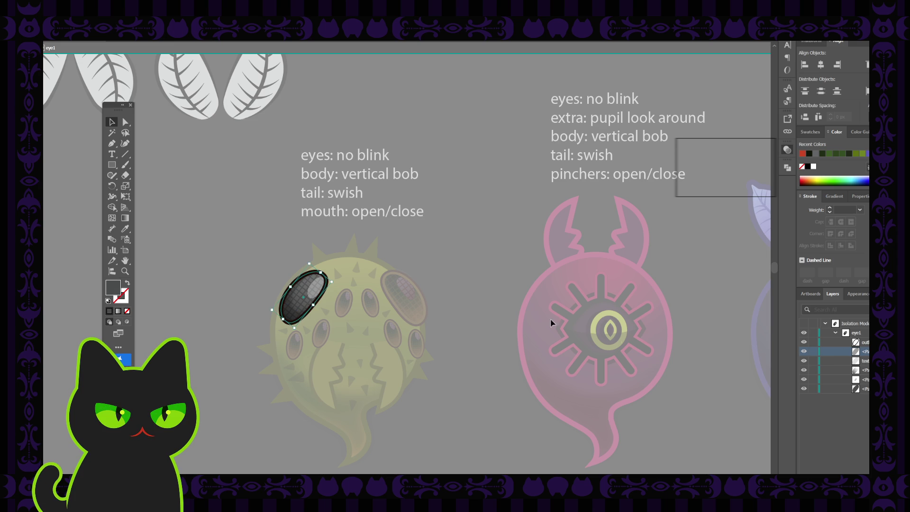
Step: Re-isolate eye1, hide its mesh texture, and test-move the gradient oval, then undo
double_click(463, 261)
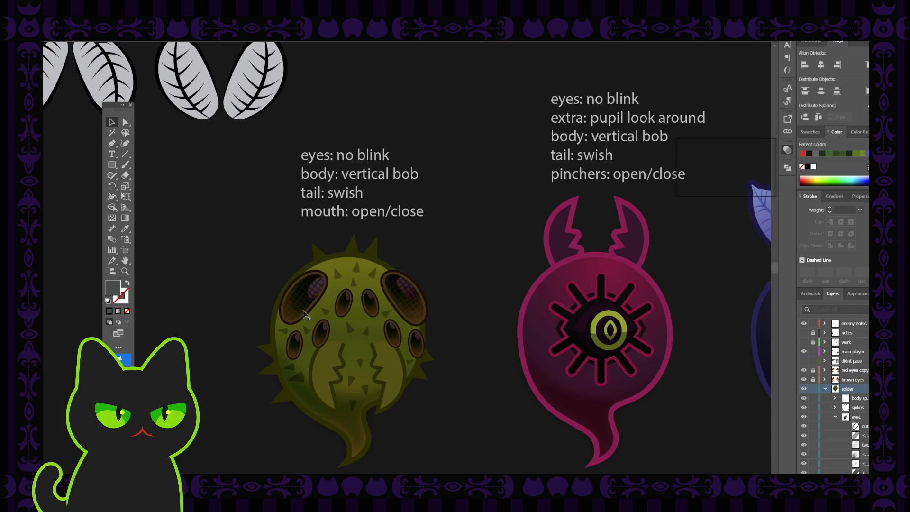
double_click(294, 315)
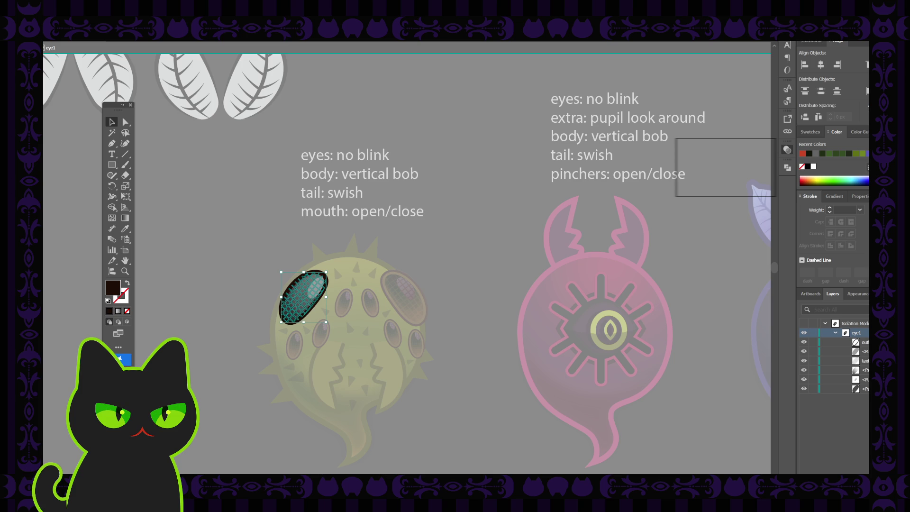
left_click(303, 296)
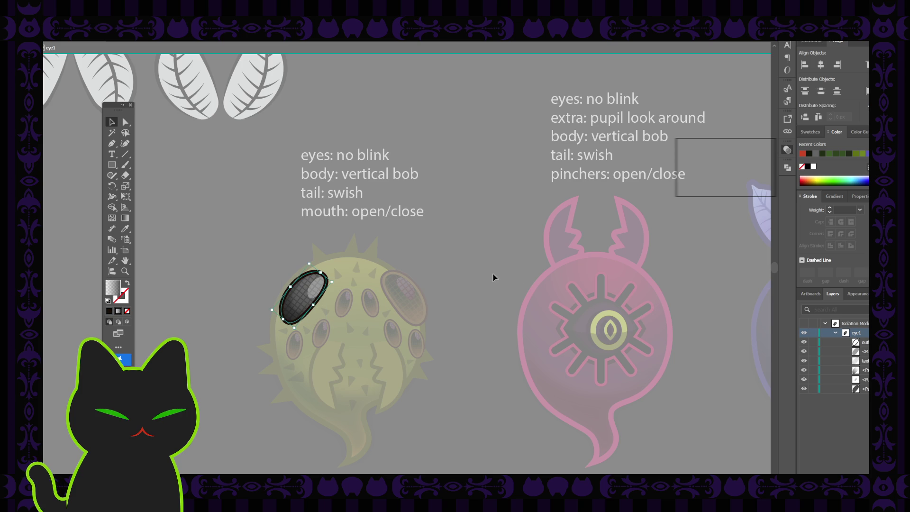
left_click(804, 360)
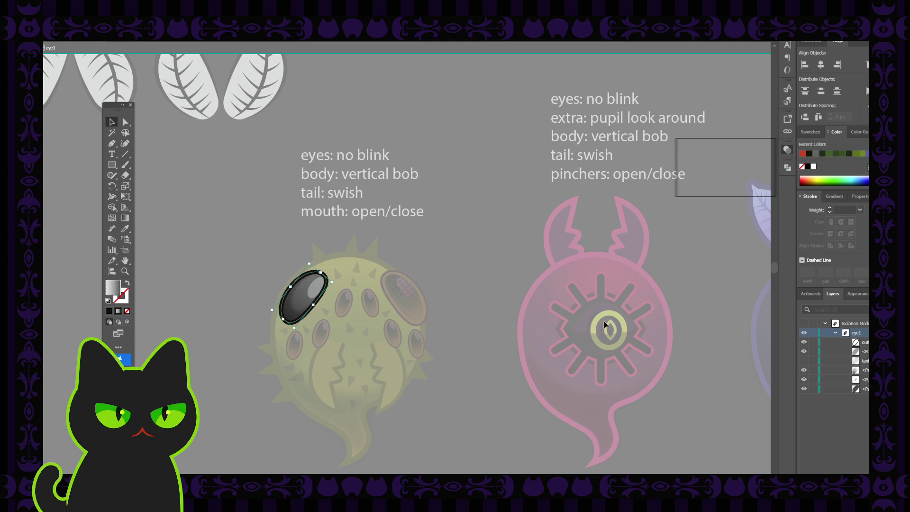
double_click(472, 264)
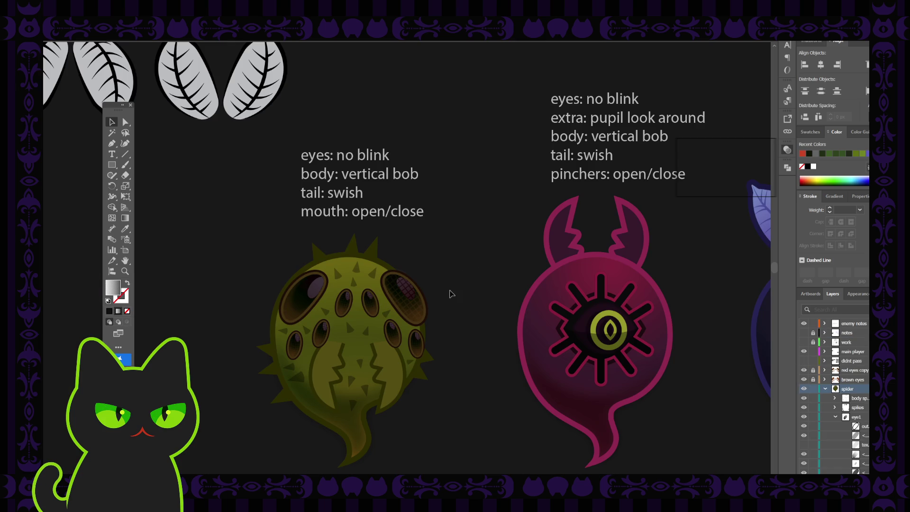
double_click(303, 310)
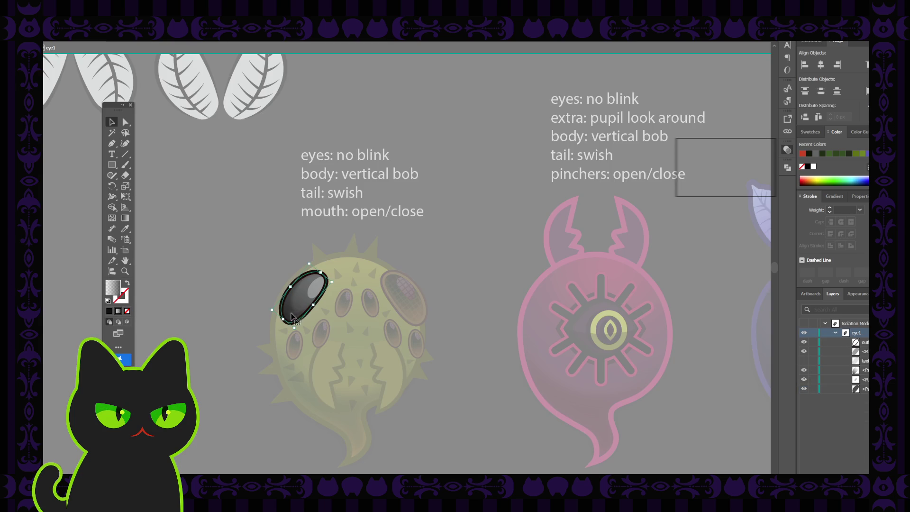
left_click_drag(300, 306, 290, 258)
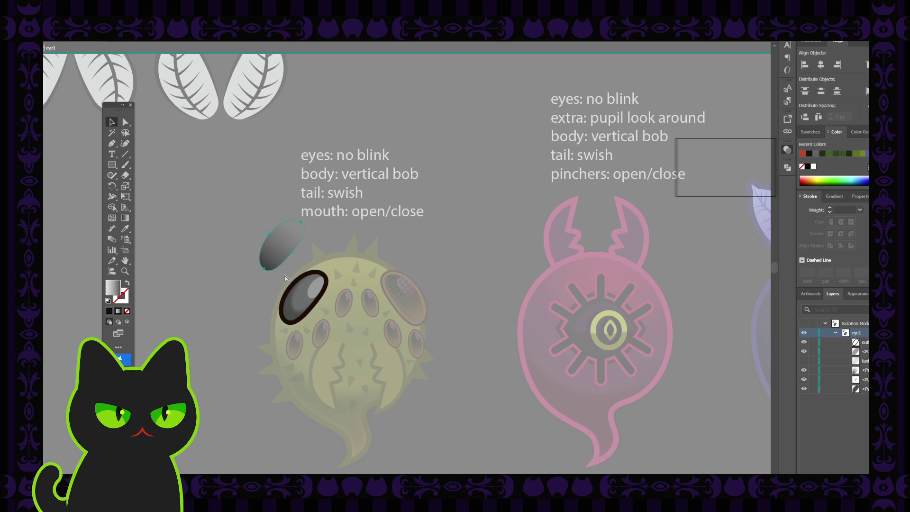
key("ctrl+z")
Step: Exit isolation, collapse the eye1 and spider layers, and pan to the green fly
double_click(263, 270)
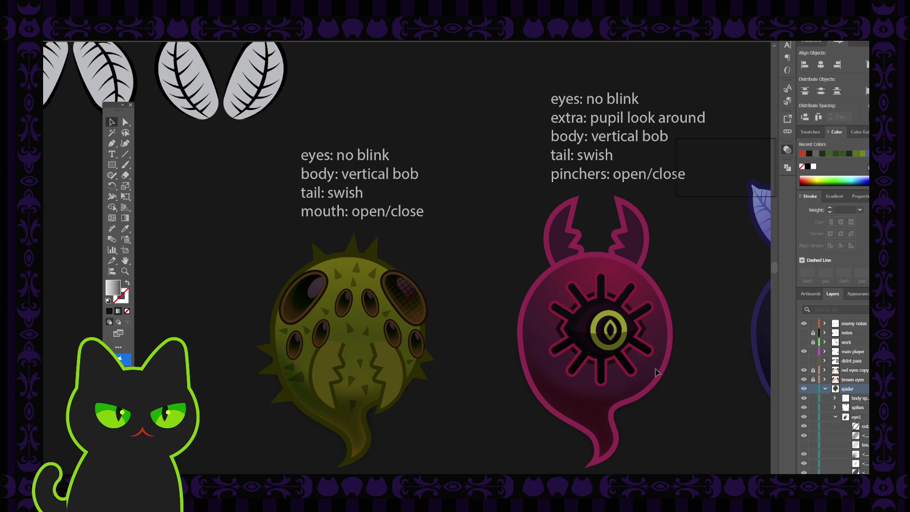
key("ctrl+shift+i")
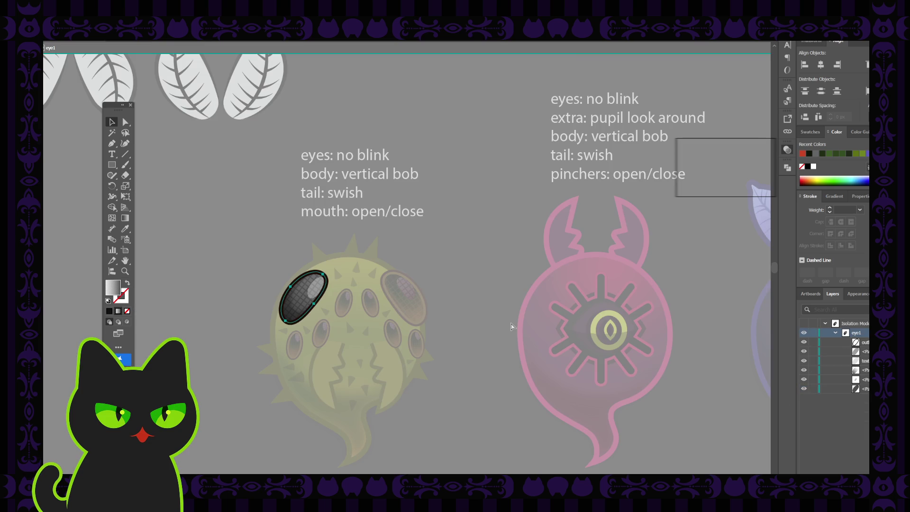
left_click(834, 333)
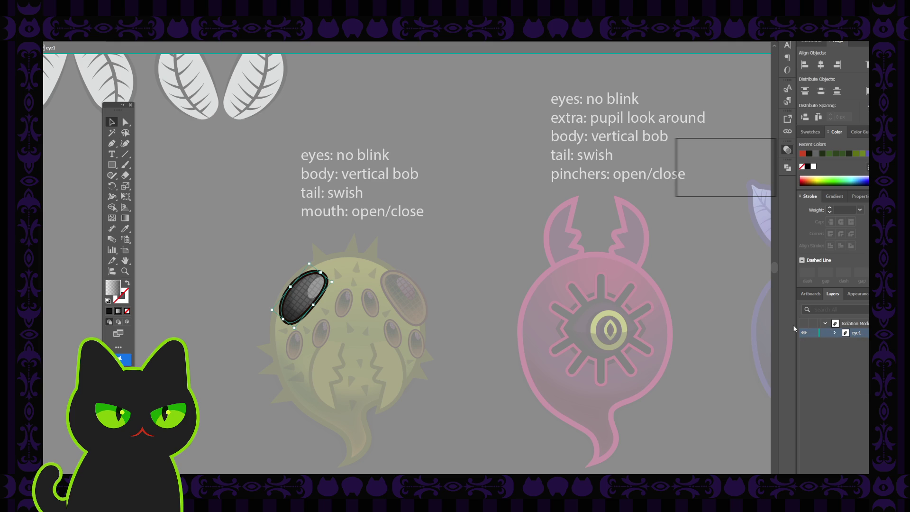
double_click(505, 233)
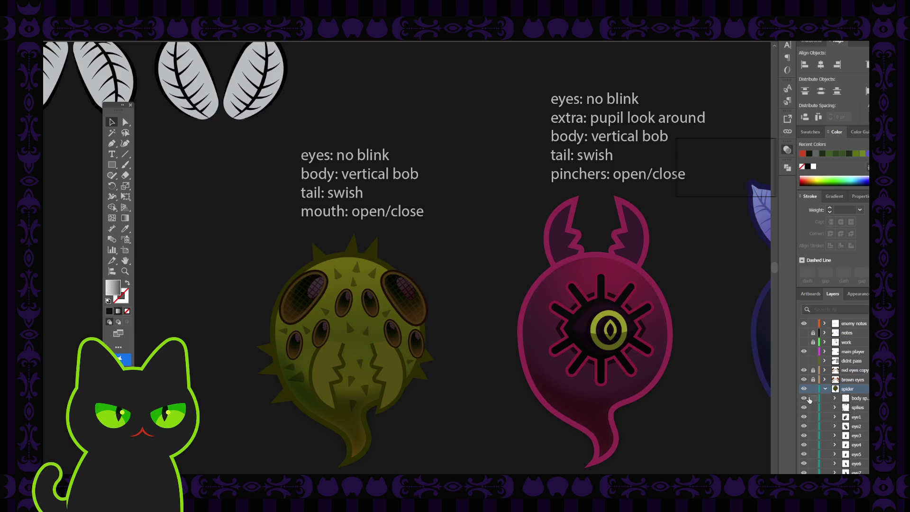
left_click(825, 389)
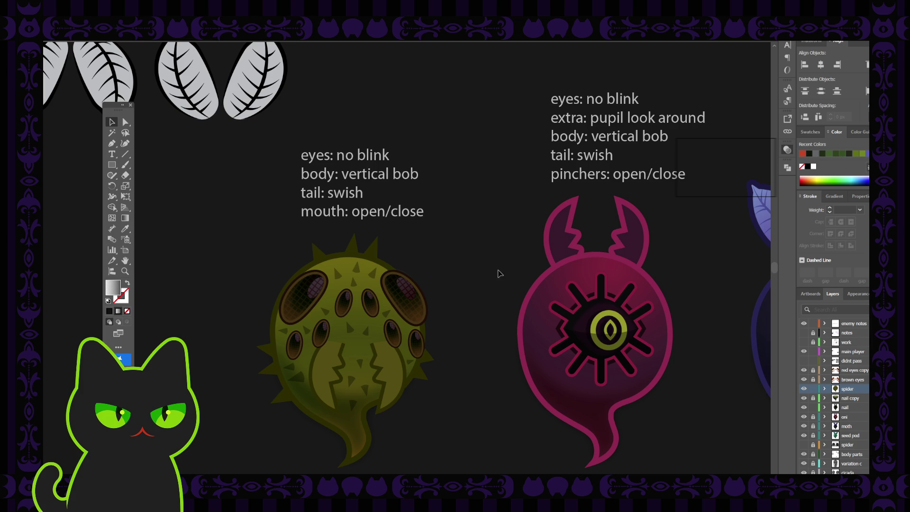
mouse_move(374, 130)
left_mouse_down()
mouse_move(435, 260)
mouse_move(360, 301)
mouse_move(364, 199)
mouse_move(307, 232)
left_mouse_up()
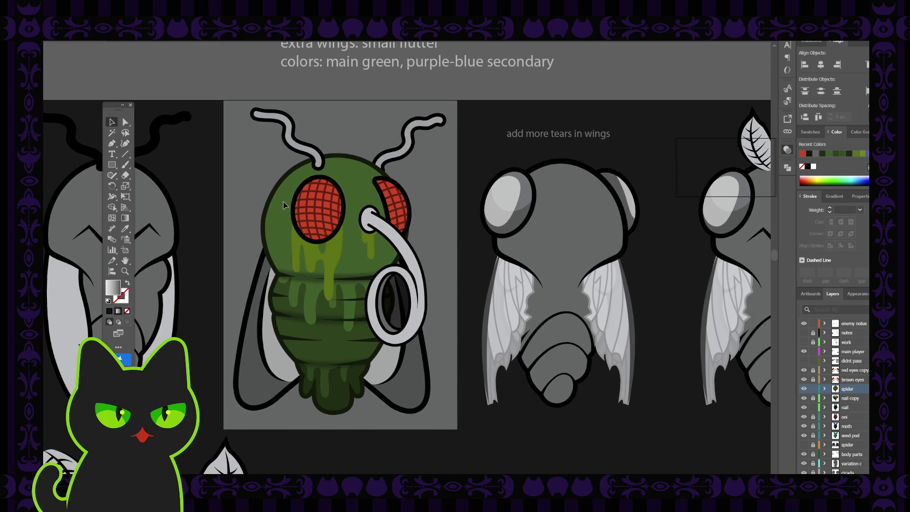
Step: Select both red eye shapes on the green fly and delete them
scroll(858, 415, "down", 1)
scroll(858, 415, "down", 4)
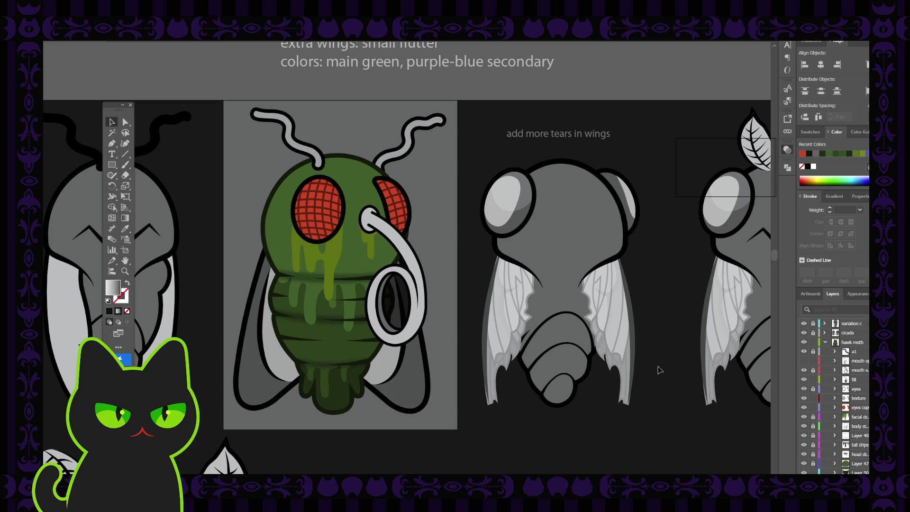
left_click(324, 202)
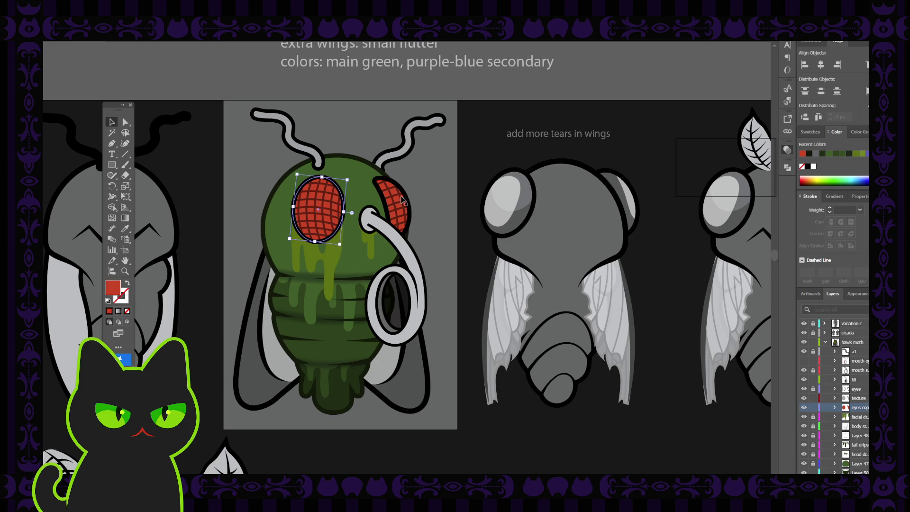
left_click(397, 201, "shift")
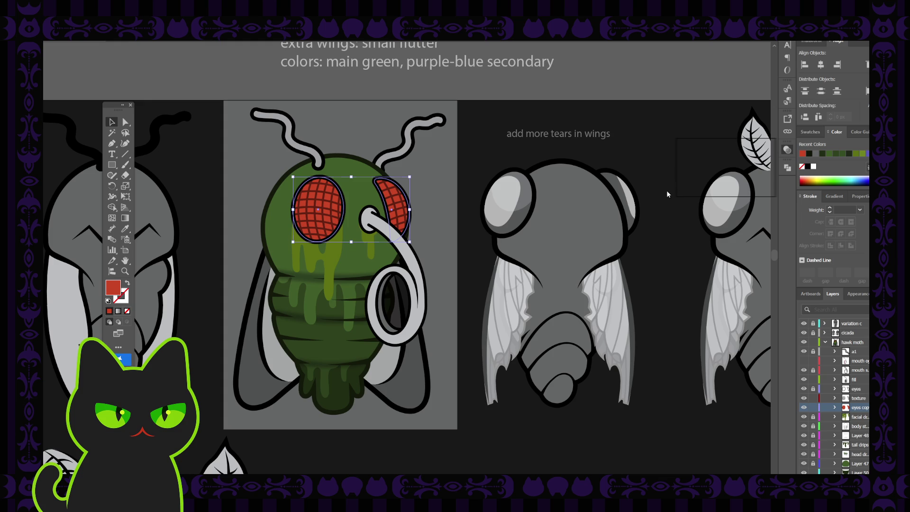
key("Delete")
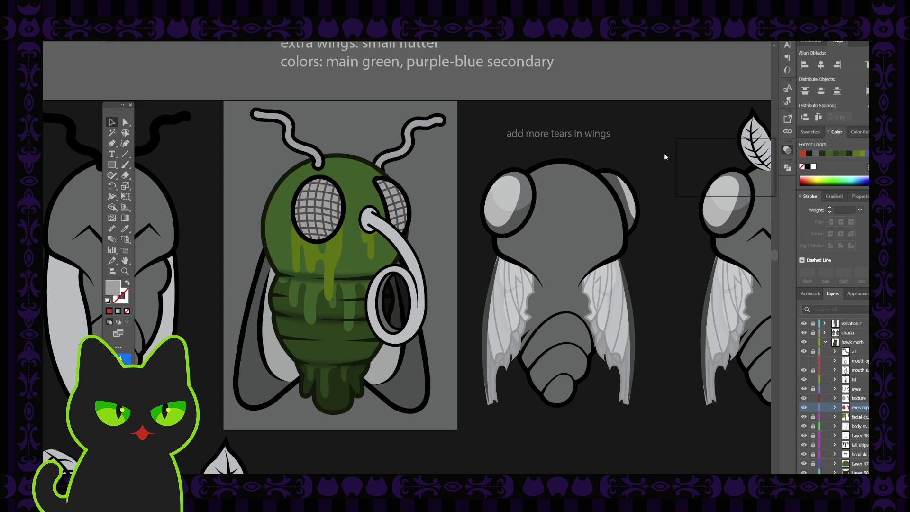
Step: Select the texture and eyes copy layers, then select the fly's left eye ellipse
key("ctrl+z")
left_click(861, 400)
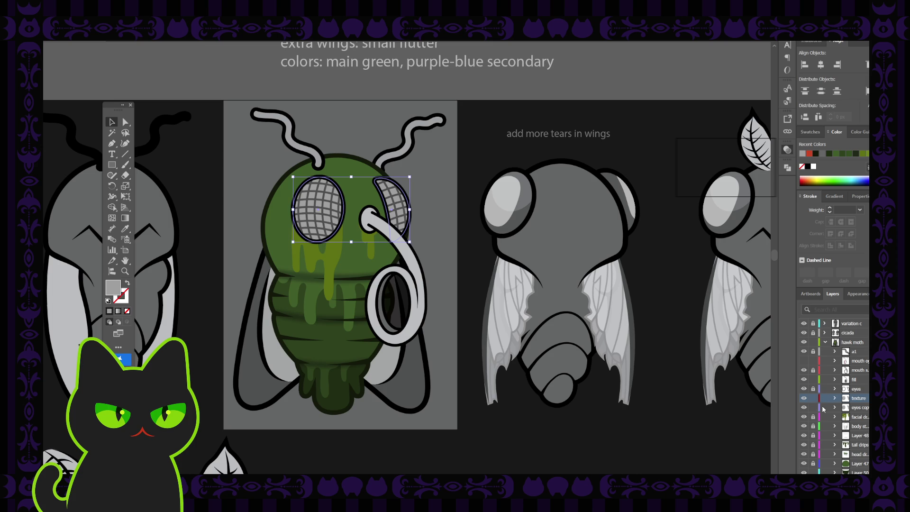
left_click(850, 408)
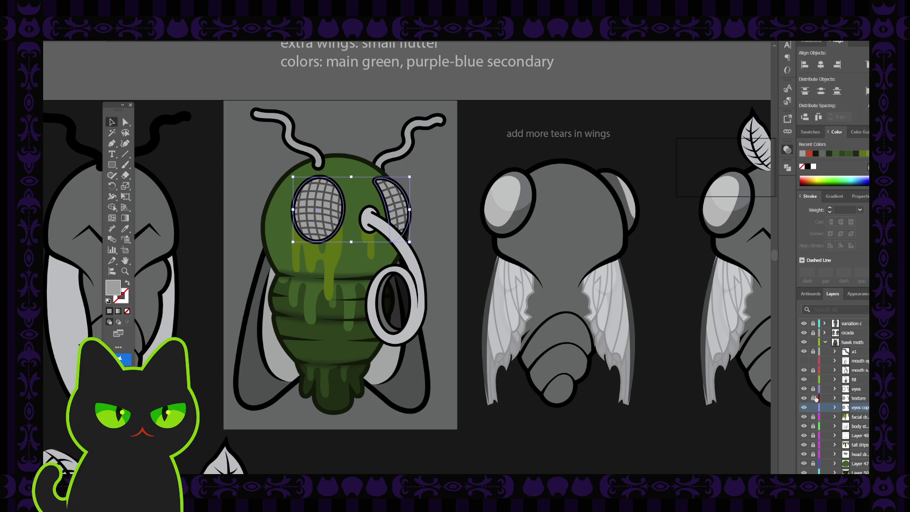
left_click(317, 196)
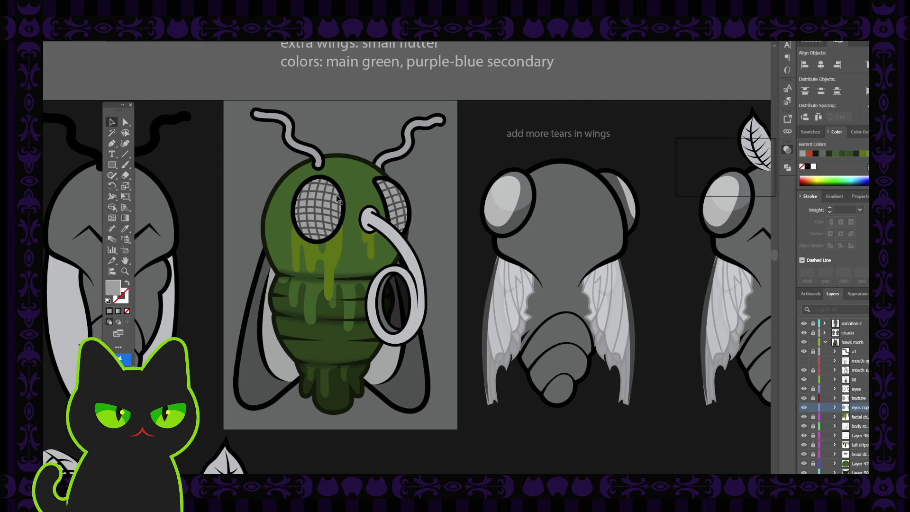
left_click(330, 211)
key("v")
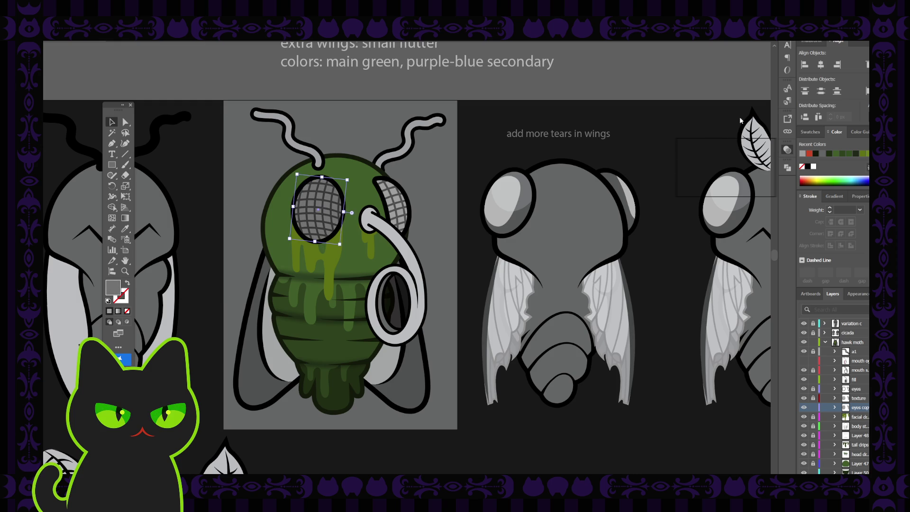
Step: Duplicate the eye ellipse as a grey copy and trial-clip it inside the left eye
left_click_drag(334, 211, 323, 221)
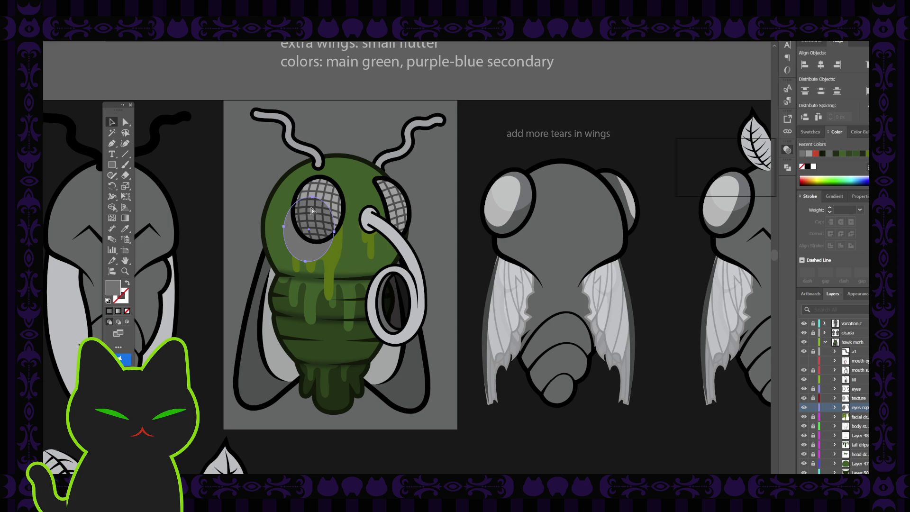
left_click(241, 188)
mouse_move(318, 221)
left_mouse_down()
mouse_move(425, 223)
mouse_move(343, 219)
left_mouse_up()
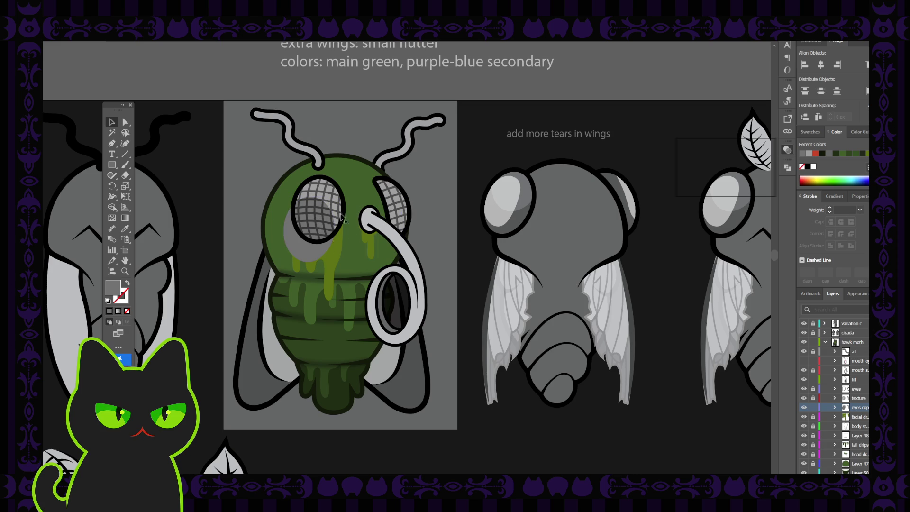
left_click(327, 216)
left_click(327, 216, "shift")
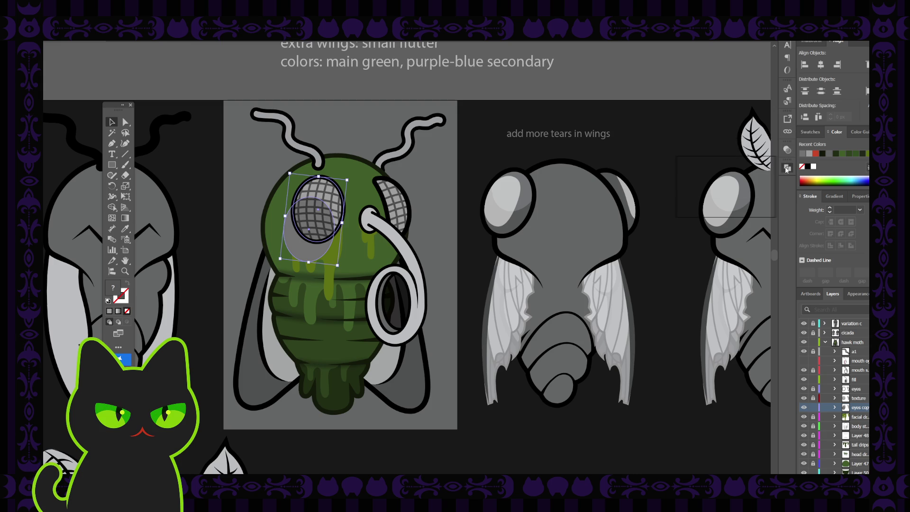
key("ctrl+7")
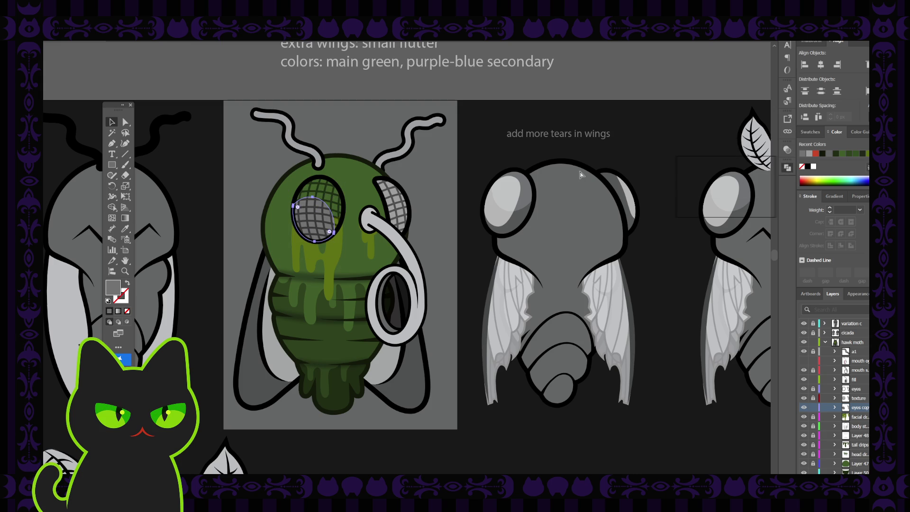
key("ctrl+z")
Step: Move the grey ellipse aside and eyedrop the left eye's darker fill onto the right eye
left_click(228, 171)
mouse_move(335, 242)
left_mouse_down()
mouse_move(221, 175)
mouse_move(225, 183)
left_mouse_up()
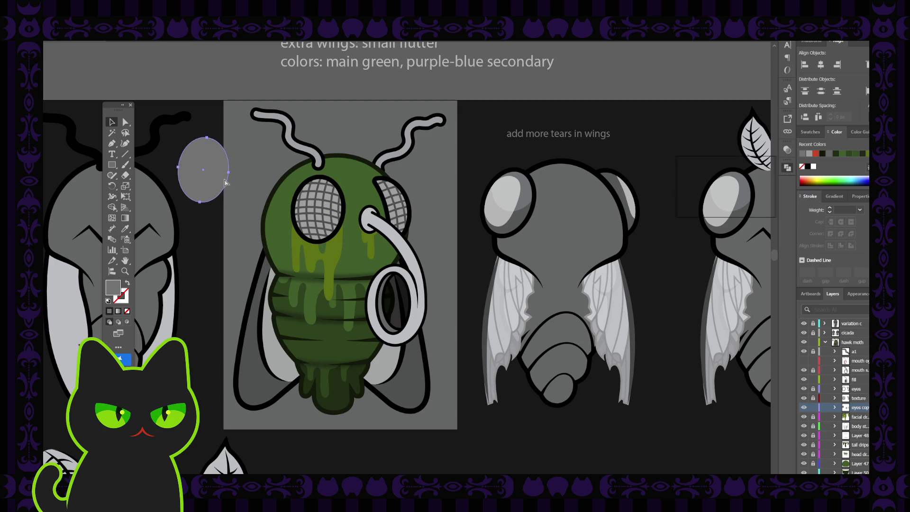
left_click(228, 185)
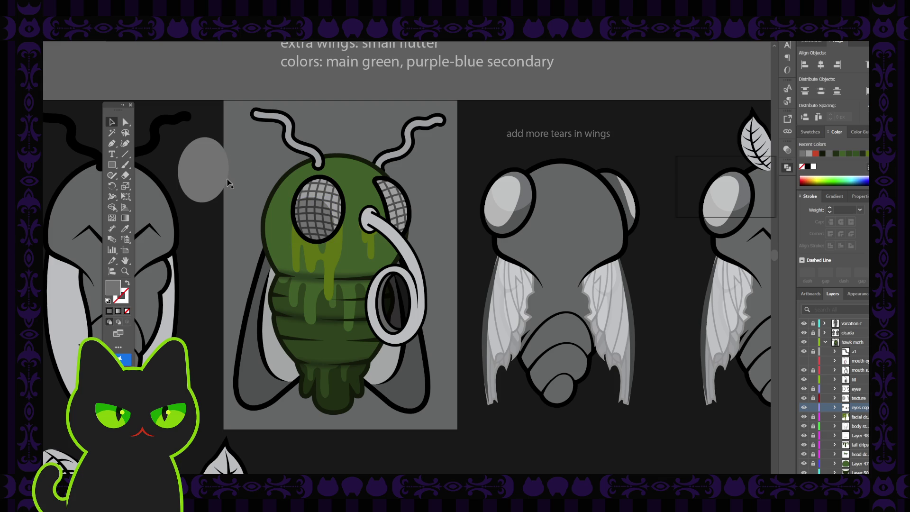
left_click(397, 203)
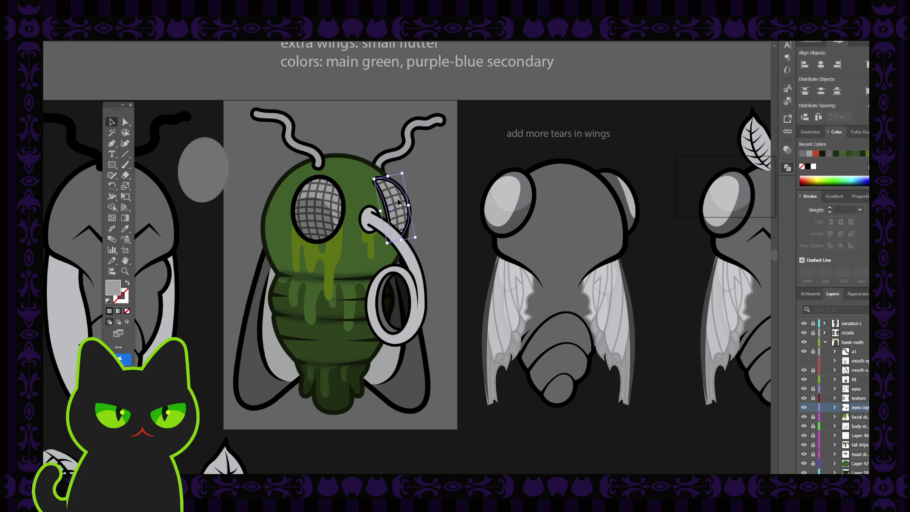
key("a")
key("i")
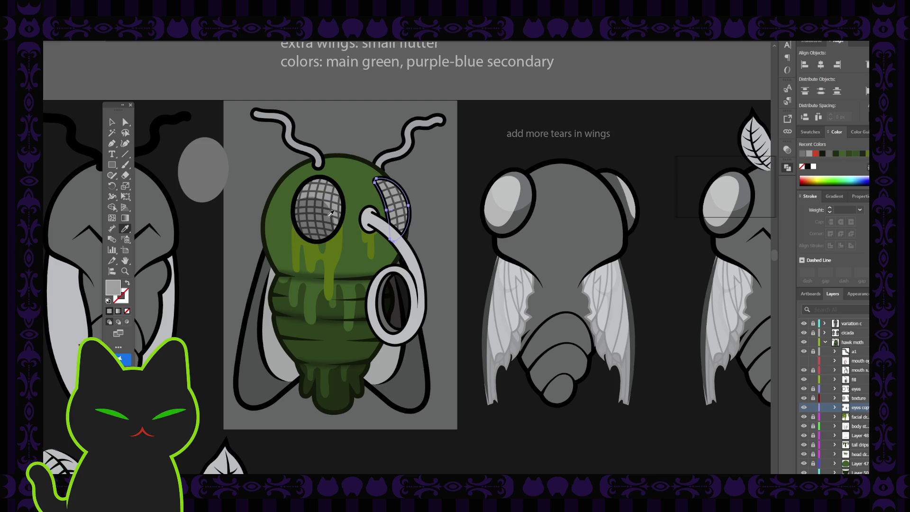
left_click(332, 212)
left_click(112, 122)
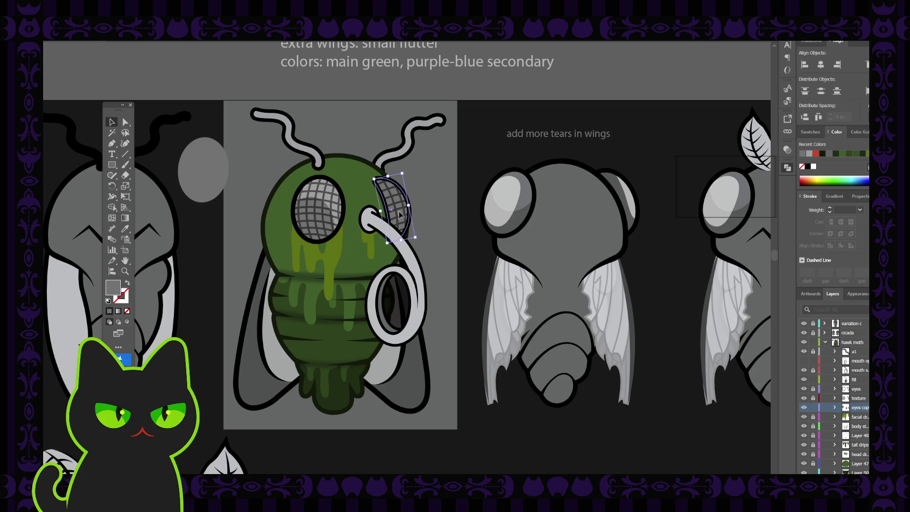
key("ctrl+z")
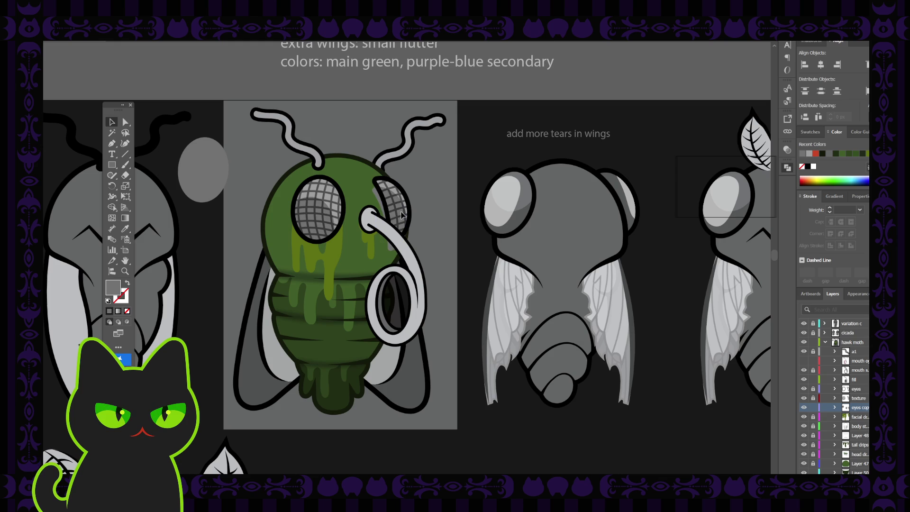
Step: Trial-clip the light-grey crescent eyelid inside the fly's right mesh eye
left_click(402, 215)
left_click(451, 190)
left_click(396, 202)
left_click(405, 202, "shift")
key("ctrl+7")
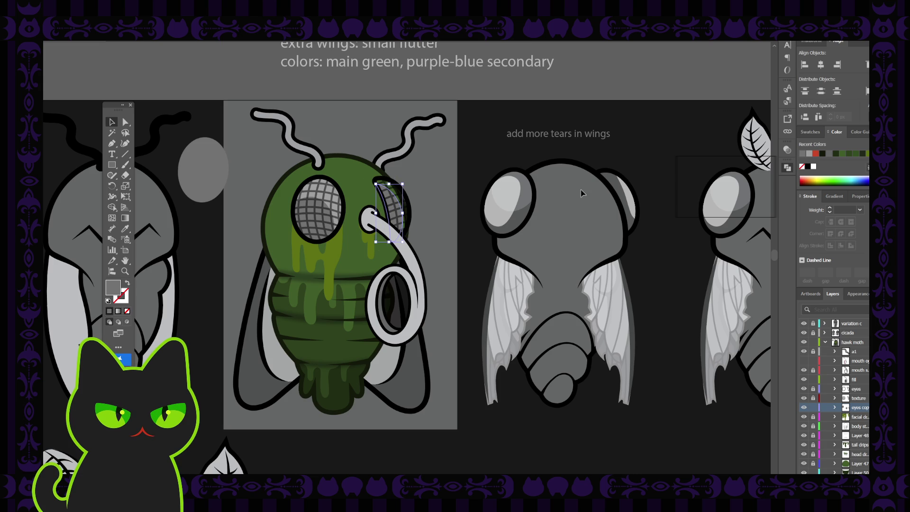
key("ctrl+z")
Step: Move the crescent eyelid off the fly and delete the left eye's darker overlay
left_click(387, 203)
mouse_move(387, 203)
left_mouse_down()
mouse_move(475, 165)
mouse_move(445, 167)
left_mouse_up()
left_click(447, 185)
left_click(311, 218)
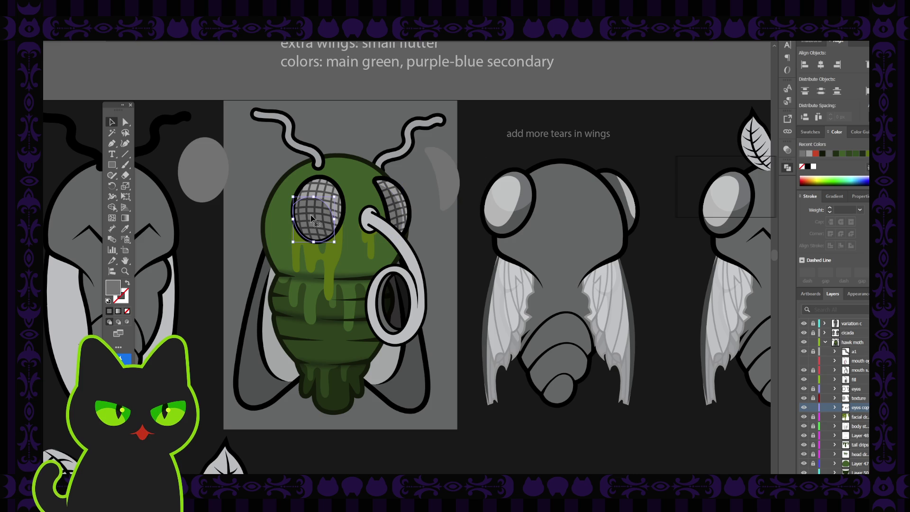
key("Delete")
Step: Trial-clip the grey ellipse in the left eye, then delete it and the spare crescent
left_click_drag(215, 184, 323, 234)
left_click(301, 244, "shift")
key("ctrl+7")
key("ctrl+z")
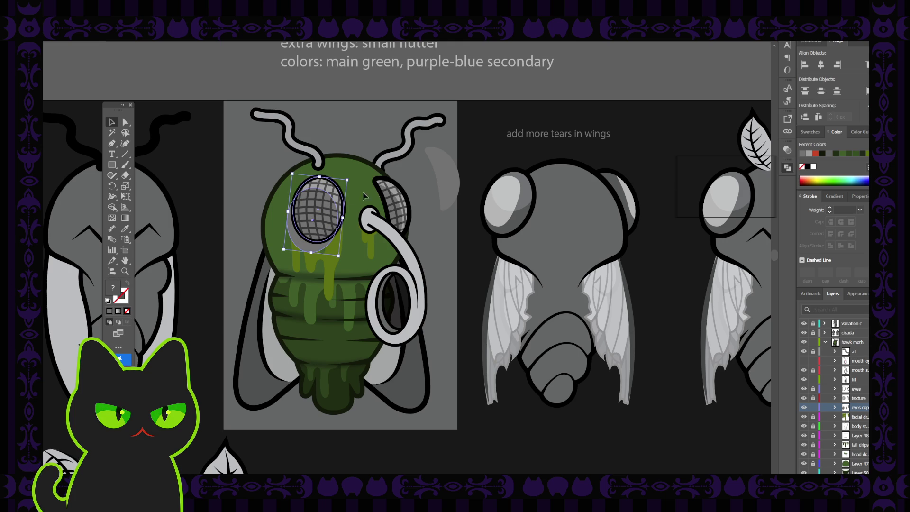
left_click(242, 176)
left_click_drag(320, 201, 235, 170)
left_click(232, 185)
key("Delete")
left_click(449, 178)
key("Delete")
Step: Select both plain mesh eyes, open a panel's options, then reselect the left eye
left_click(326, 206)
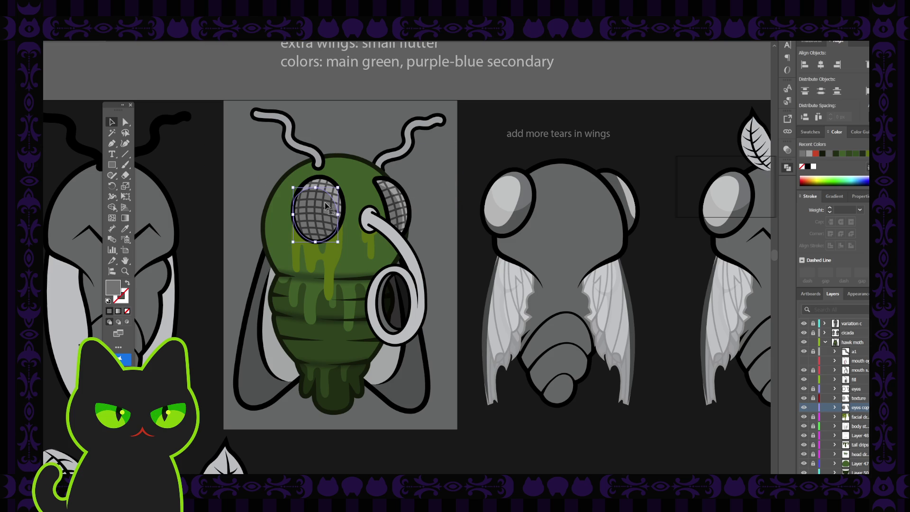
left_click(391, 205, "shift")
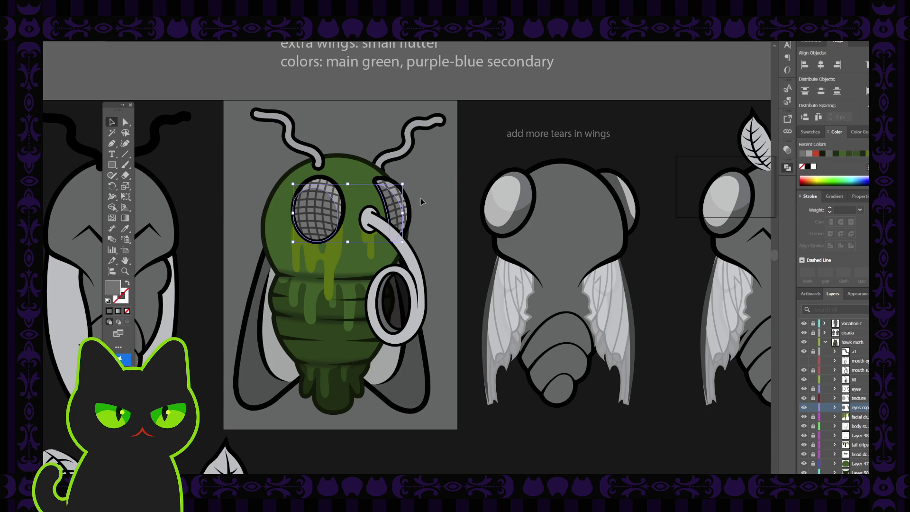
left_click(790, 151)
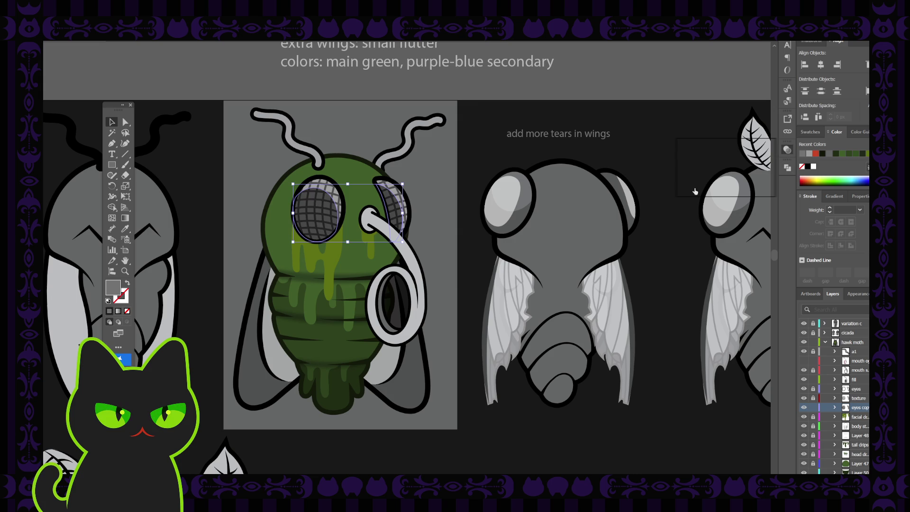
left_click(753, 171)
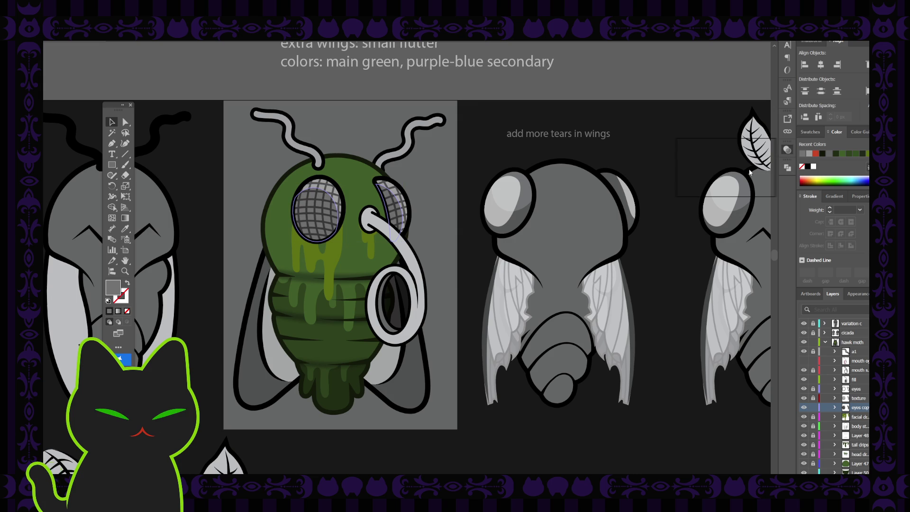
key("ctrl+z")
left_click(662, 219)
left_click(320, 199)
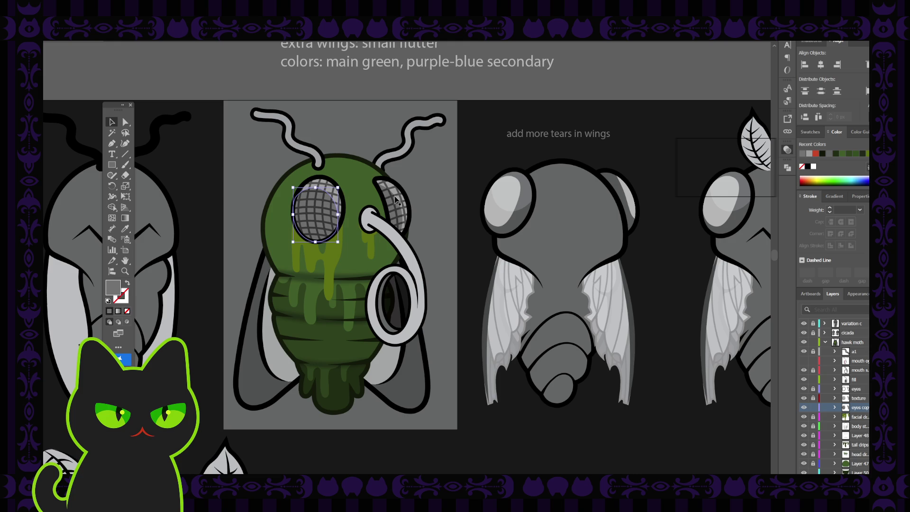
Step: Try recolouring the left eye with the antenna's light grey and shrinking it, then undo that
left_click(435, 188)
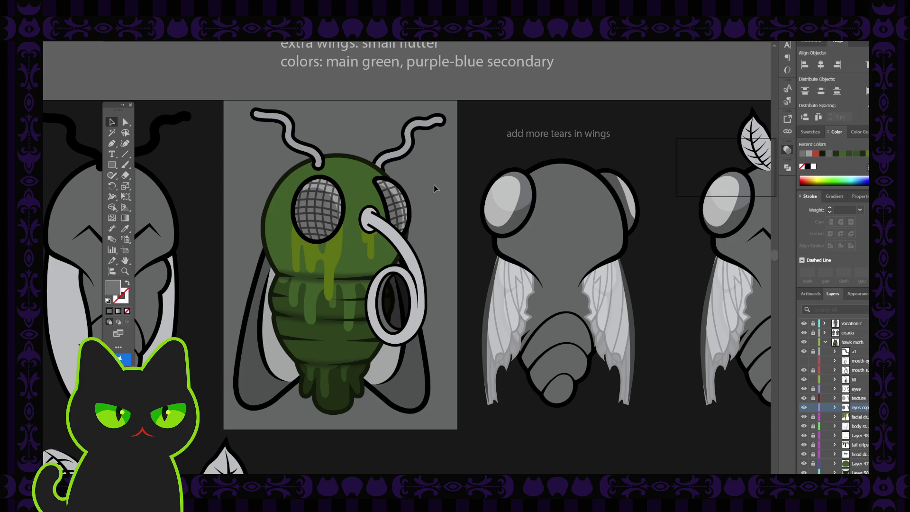
left_click(330, 193)
key("ctrl+shift+a")
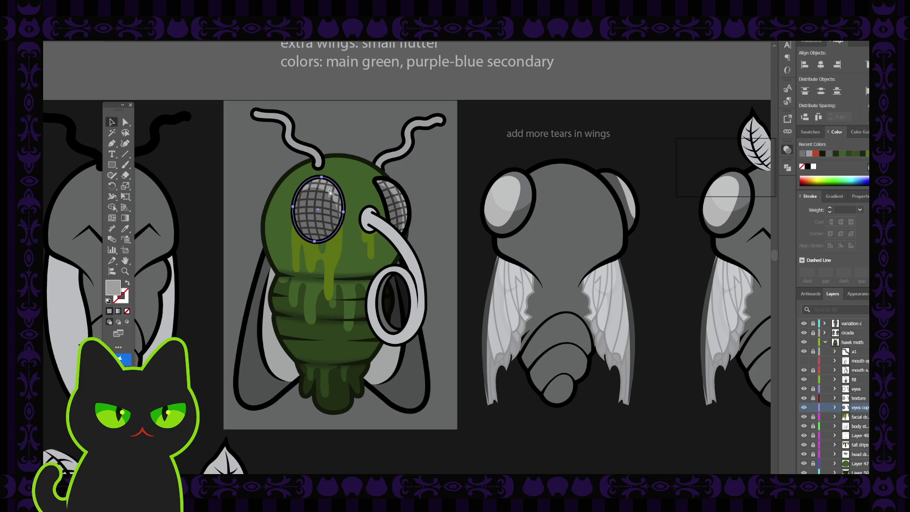
left_click(331, 194)
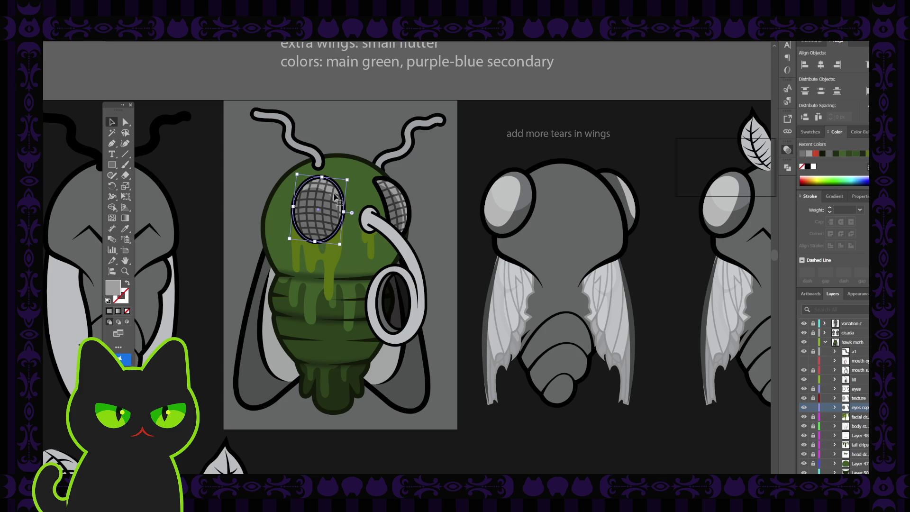
key("i")
left_click(384, 220)
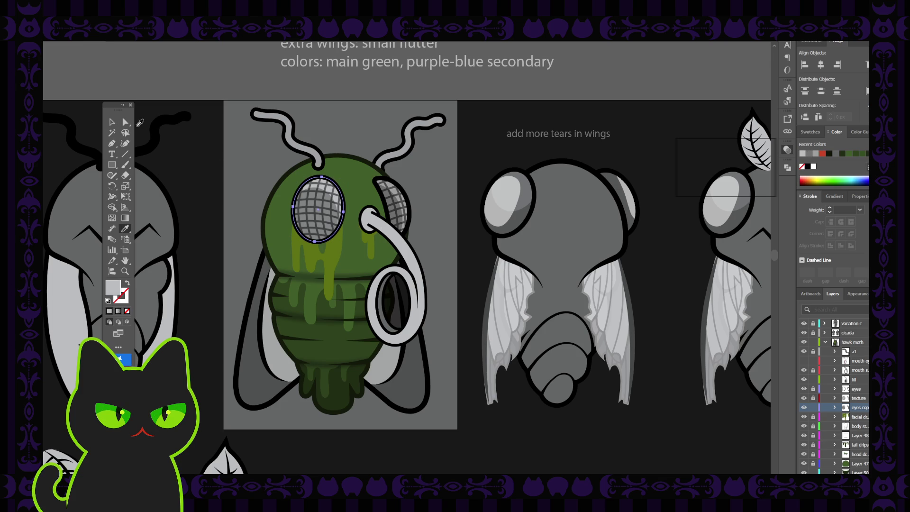
left_click(112, 122)
left_click_drag(299, 174, 318, 209)
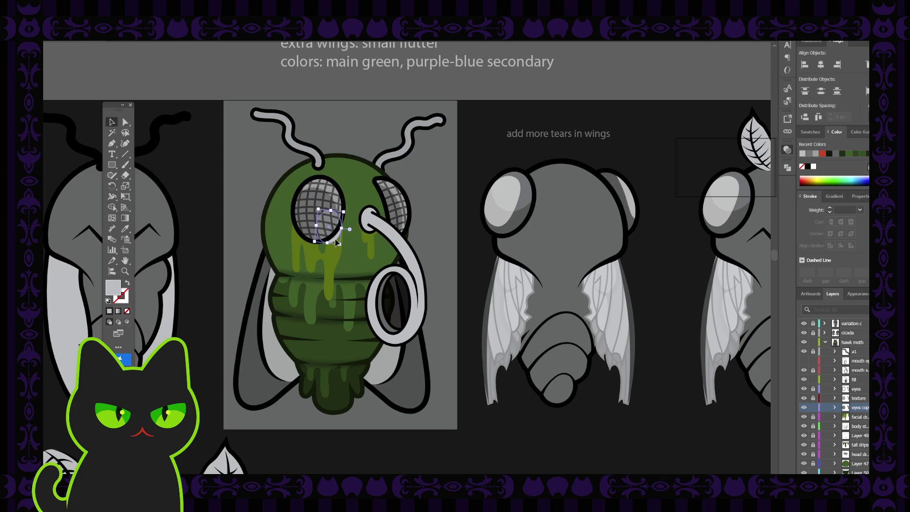
key("ctrl+z")
key("ctrl+z")
key("ctrl+z")
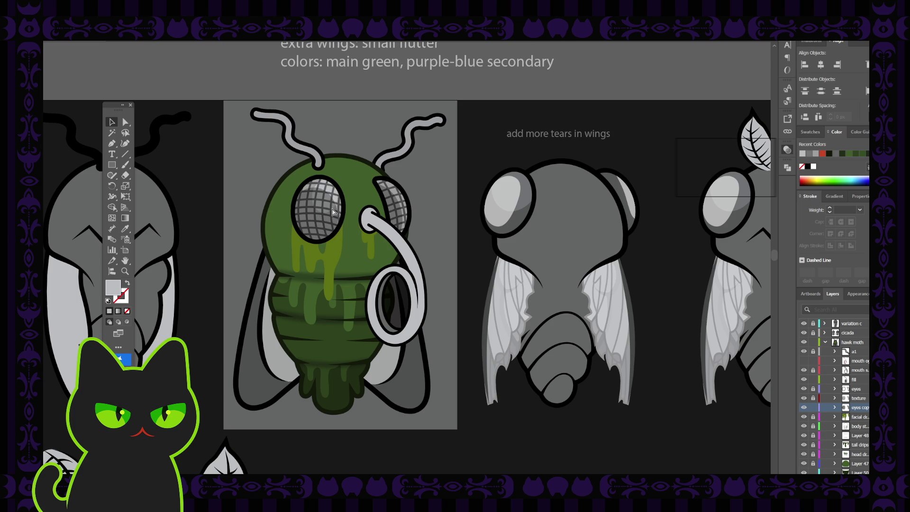
Step: Expand the eye layer's sublayers and select the highlight path on the left eye
left_click(331, 209)
left_click(835, 408)
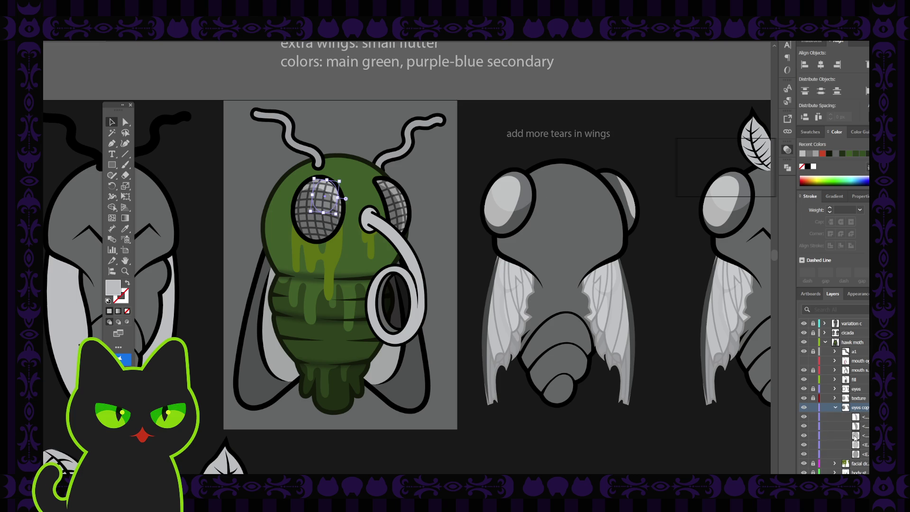
left_click(803, 445)
left_click(804, 444)
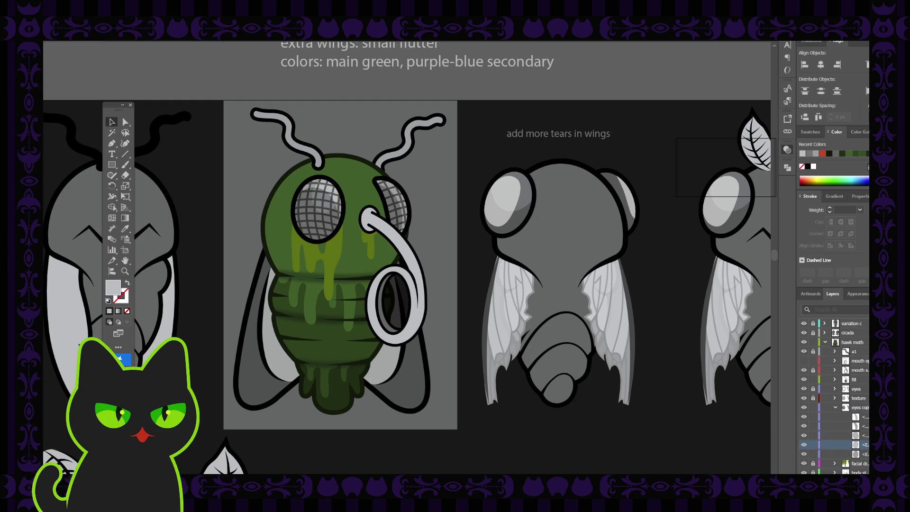
left_click(803, 435)
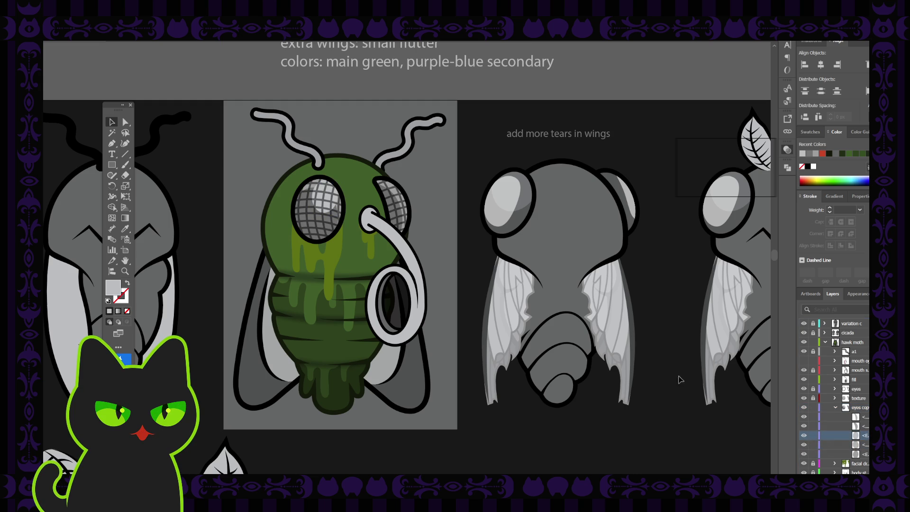
left_click(330, 212)
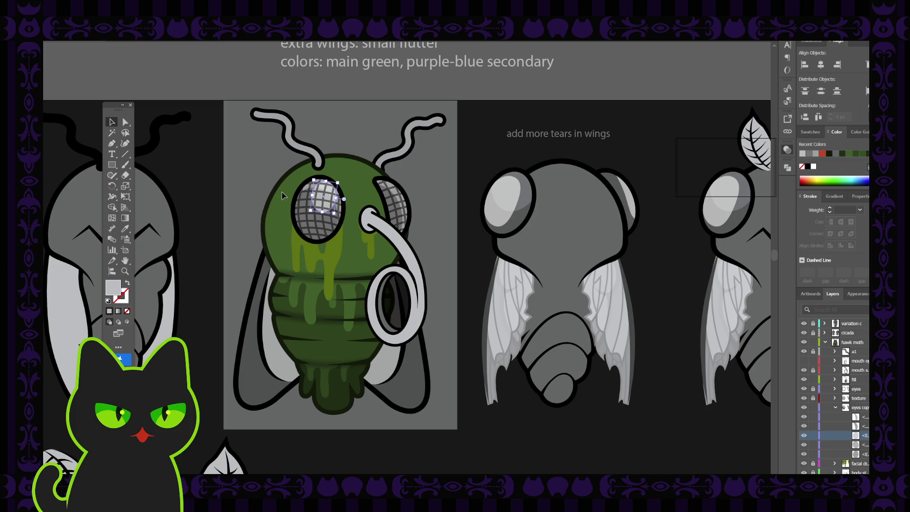
Step: Move the white highlight into the centre of the left eye, slightly toward the top
key("ctrl+shift+a")
left_click(328, 191)
scroll(326, 190, "up", 1)
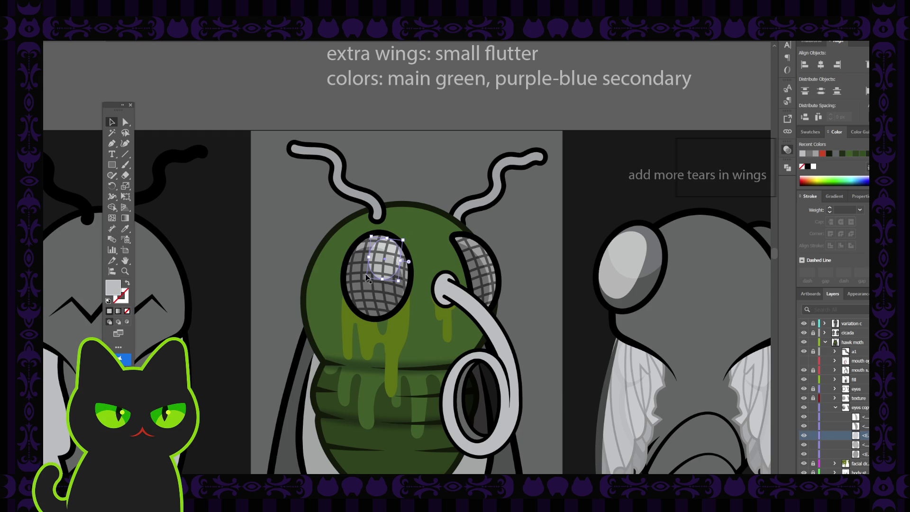
left_click_drag(366, 276, 370, 273)
left_click(412, 188)
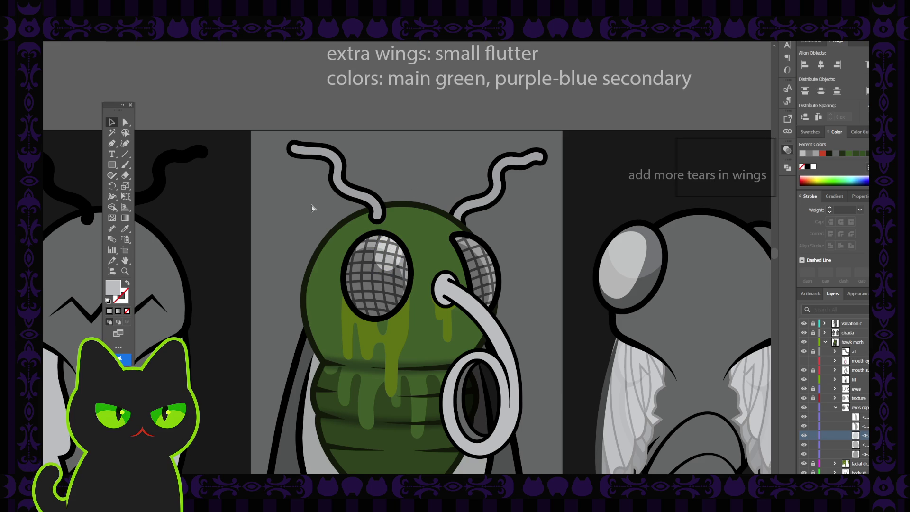
key("ctrl+minus")
key("ctrl+minus")
key("ctrl+equal")
key("ctrl+equal")
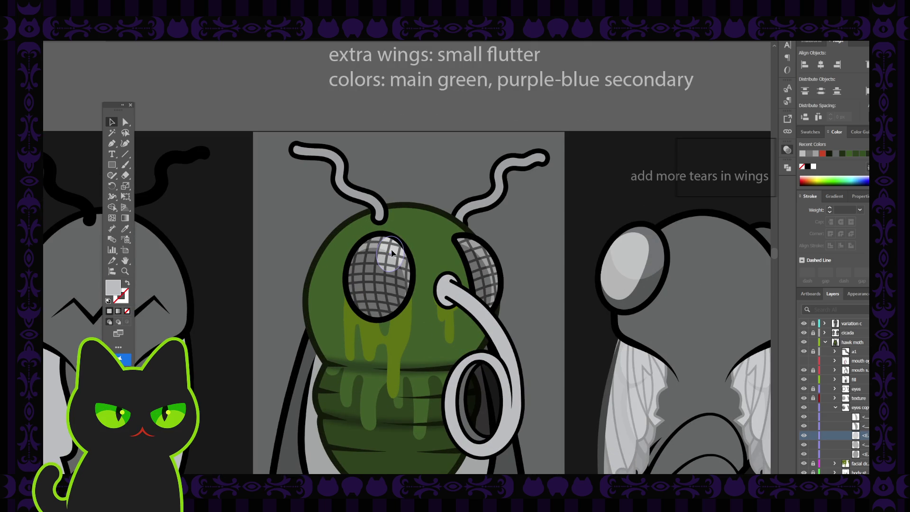
mouse_move(392, 252)
left_mouse_down()
mouse_move(398, 276)
mouse_move(392, 256)
left_mouse_up()
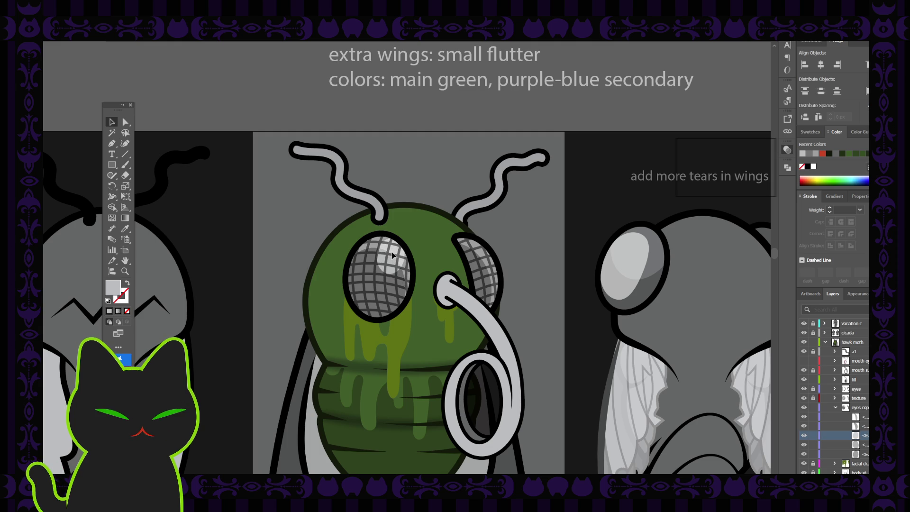
left_click_drag(392, 256, 392, 254)
left_click(392, 253)
left_click(298, 217)
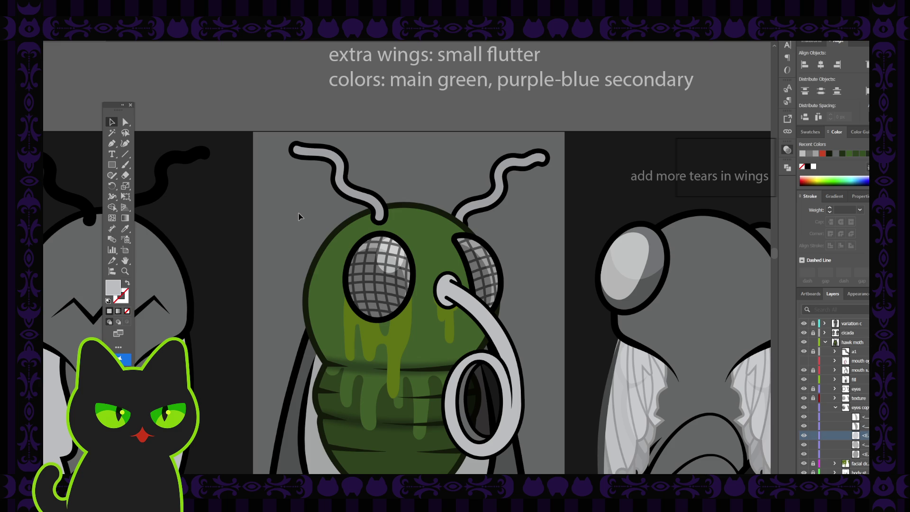
key("ctrl+minus")
key("ctrl+minus")
key("ctrl+minus")
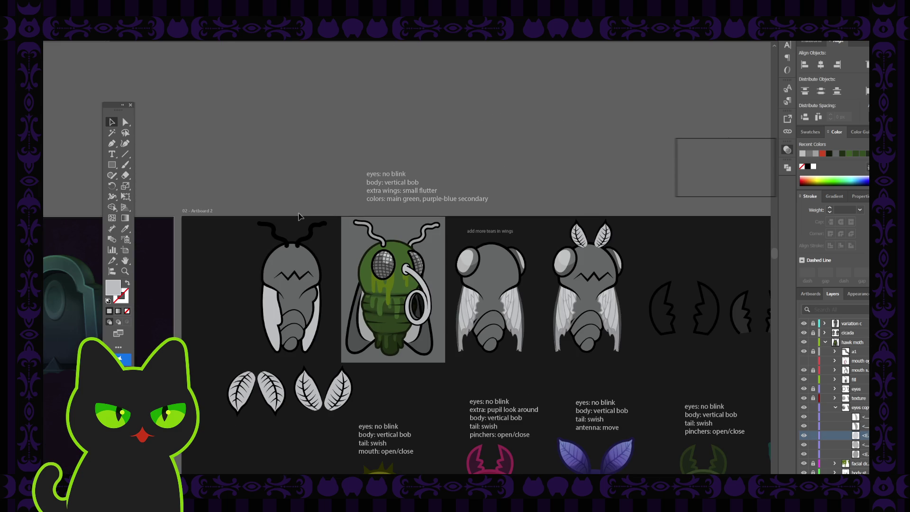
key("ctrl+equal")
key("ctrl+equal")
key("ctrl+equal")
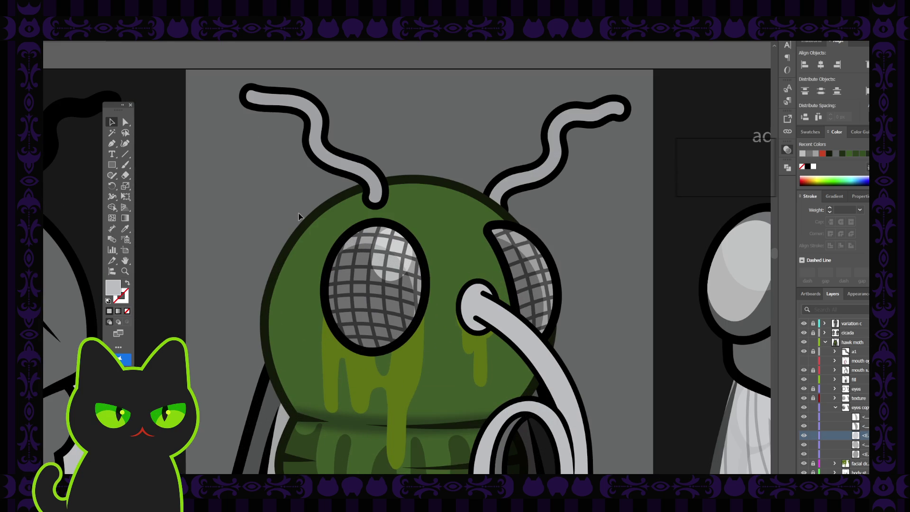
key("ctrl+minus")
key("ctrl+minus")
key("h")
left_click_drag(387, 370, 381, 283)
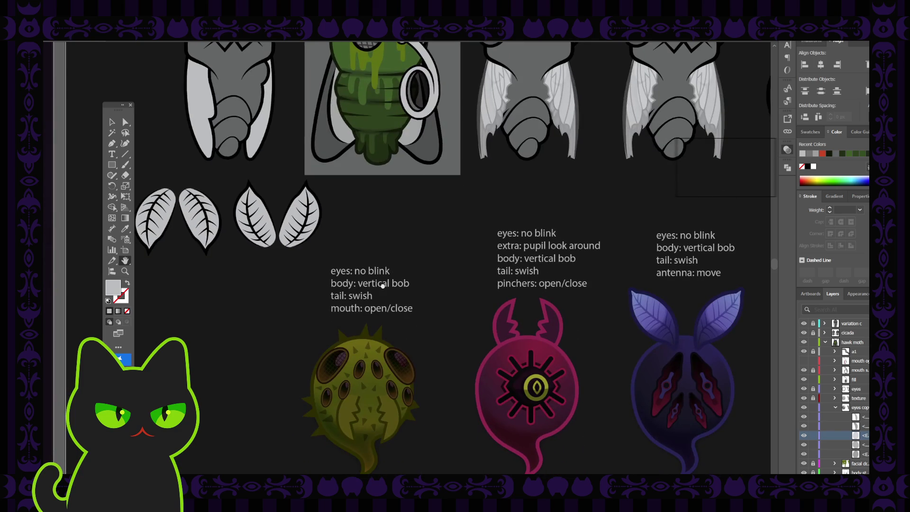
scroll(834, 398, "down", 5)
scroll(836, 411, "up", 8)
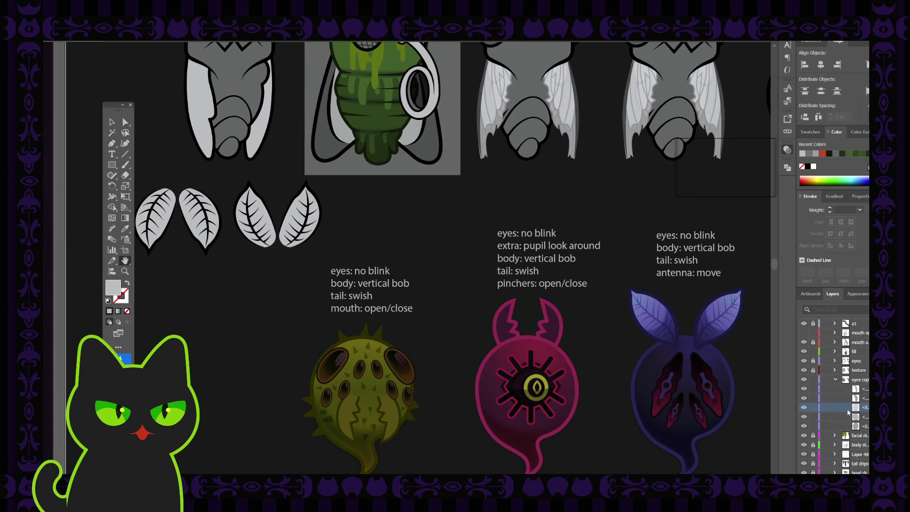
scroll(832, 408, "up", 2)
scroll(831, 403, "up", 2)
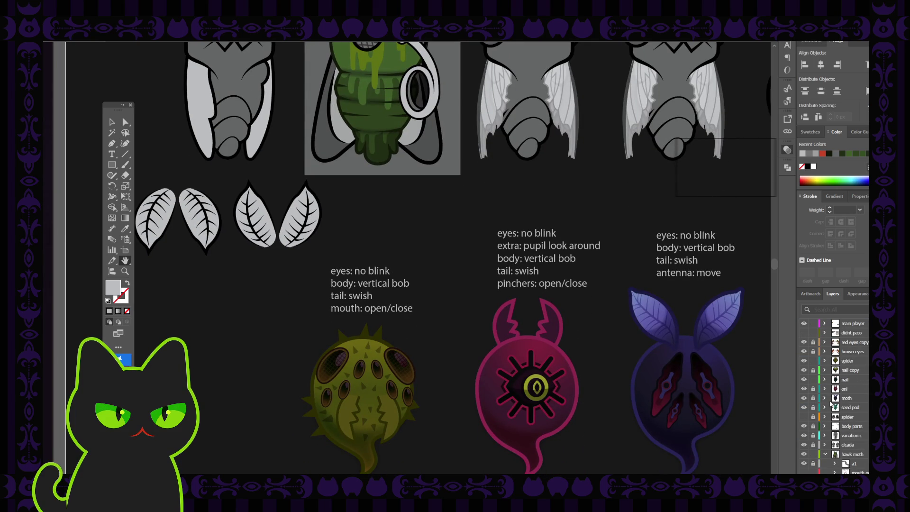
left_click(825, 361)
left_click(835, 389)
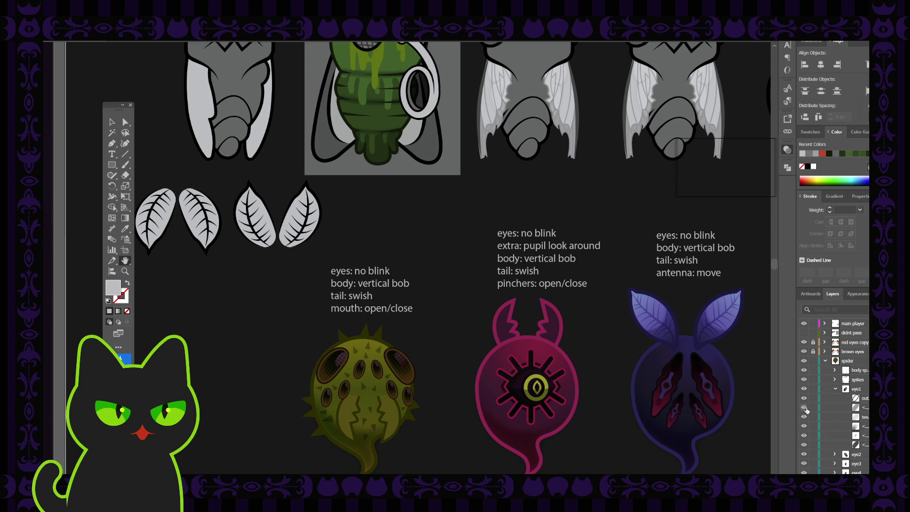
scroll(821, 389, "up", 1)
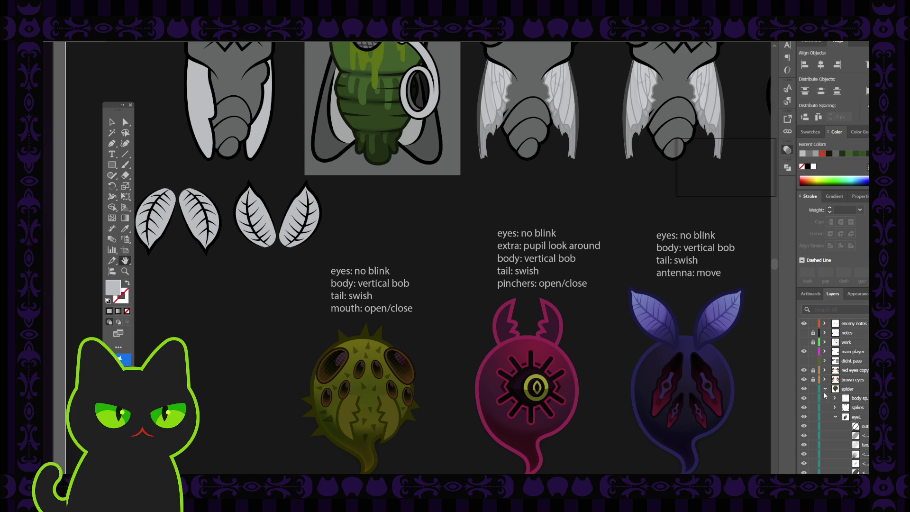
left_click(824, 389)
scroll(838, 391, "down", 4)
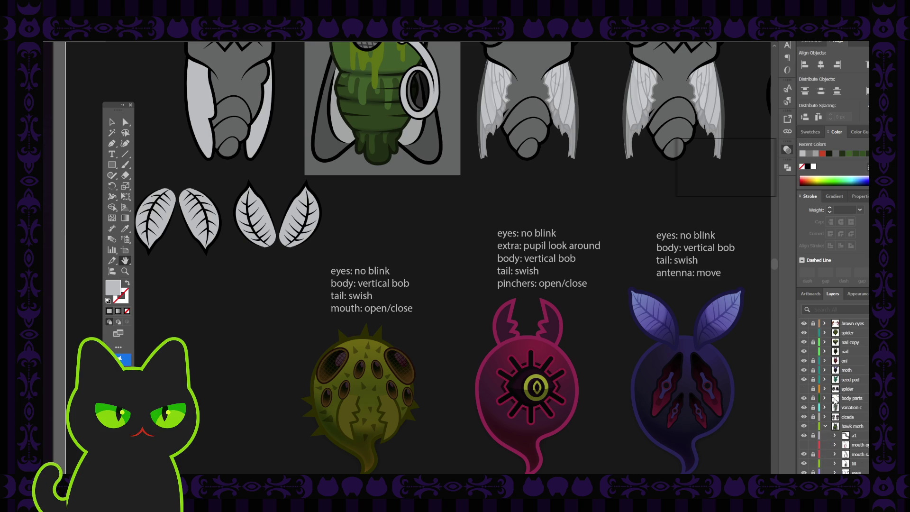
scroll(835, 402, "down", 1)
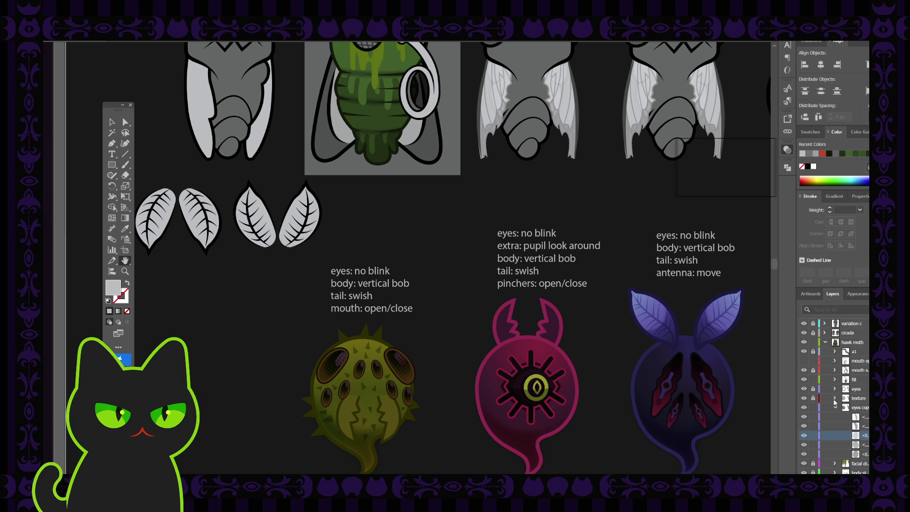
left_click(862, 398)
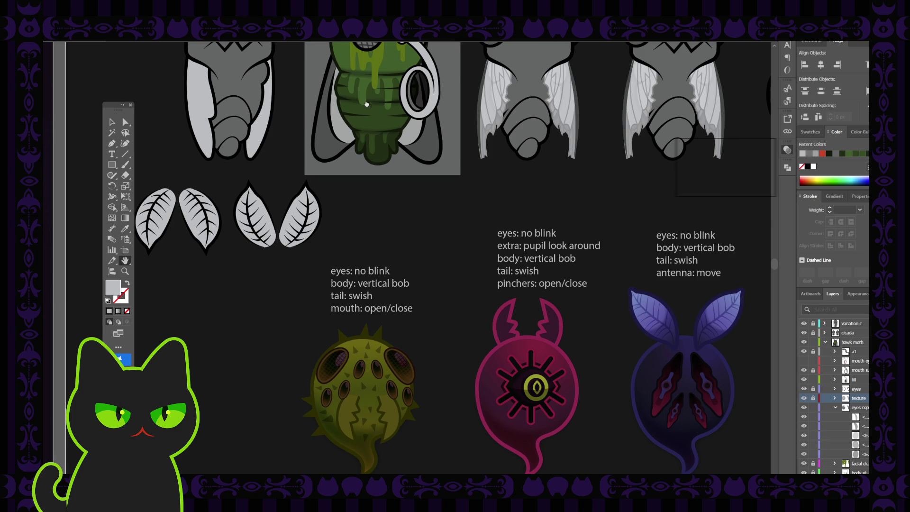
left_click_drag(367, 103, 365, 254)
scroll(367, 207, "up", 3)
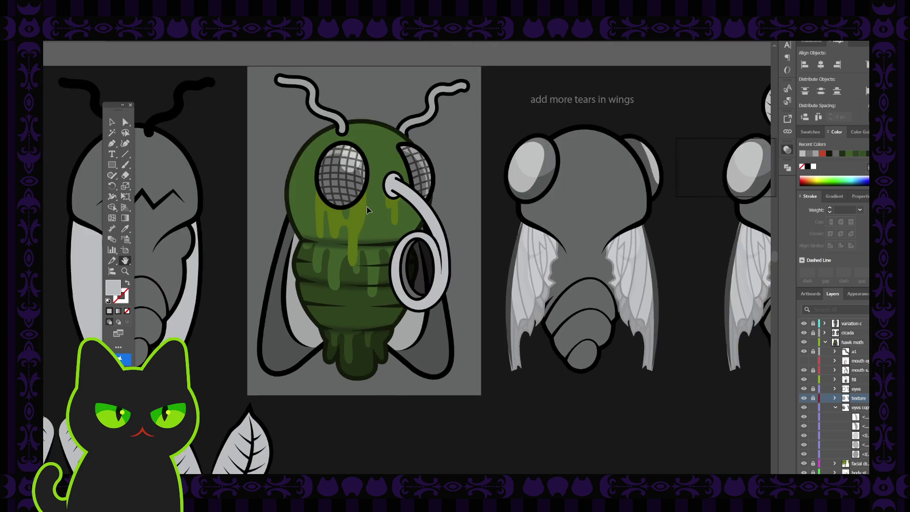
Step: Select both eye textures and drag them from the texture layer into the eyes copy group
left_click_drag(346, 188, 356, 218)
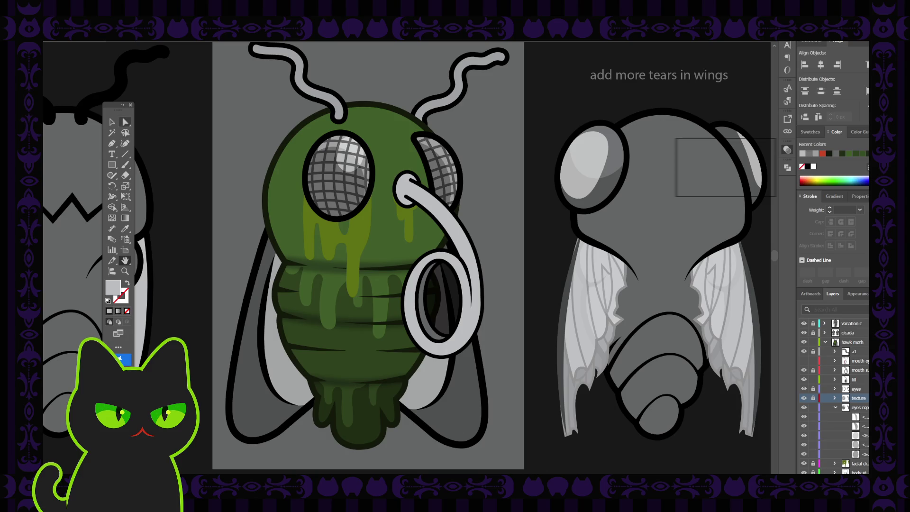
left_click(112, 122)
left_click(357, 180)
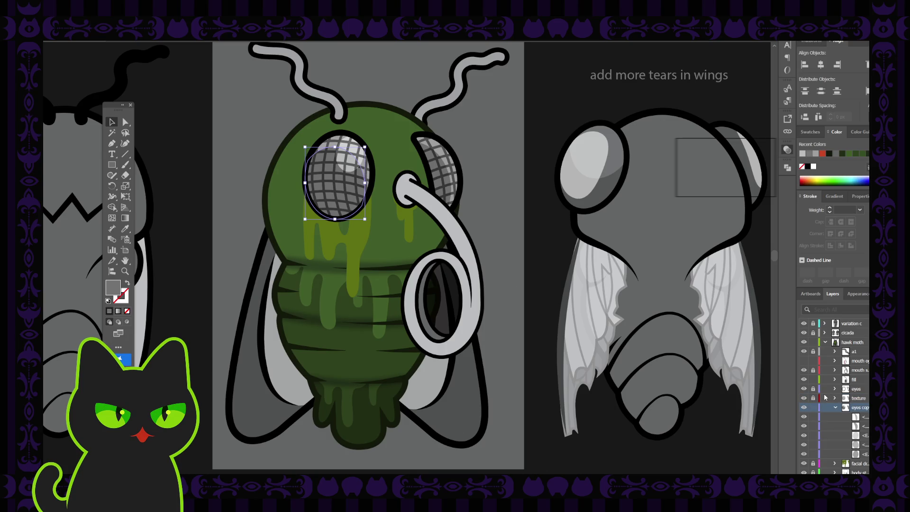
left_click(860, 399)
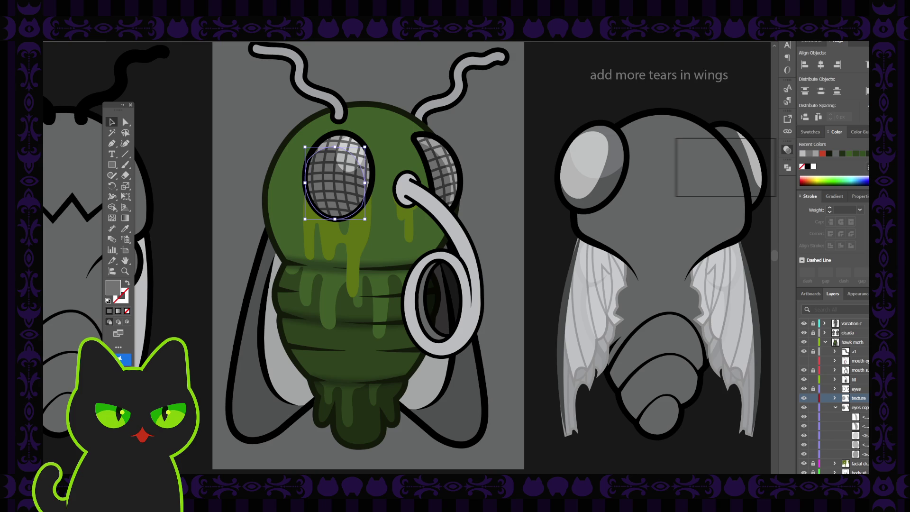
left_click(864, 398)
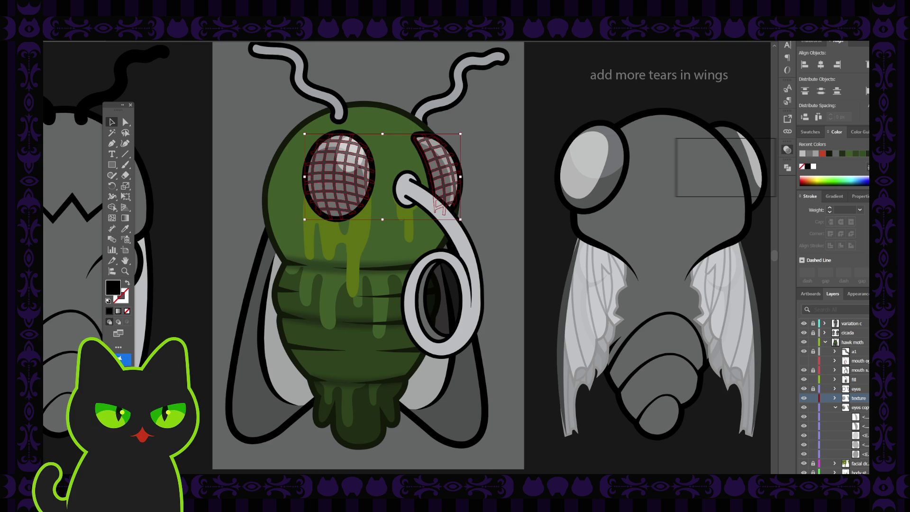
left_click_drag(867, 398, 867, 407)
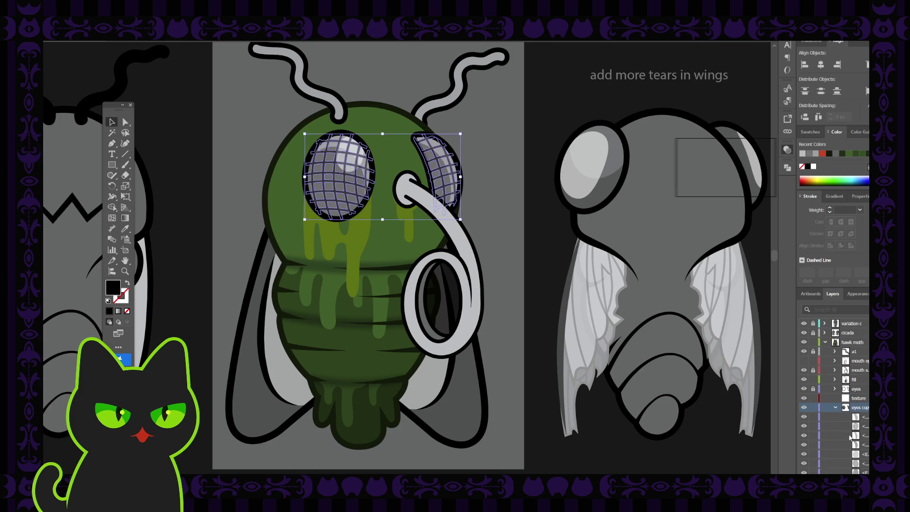
Step: Toggle the right eye's texture and mesh visibility to check them, then select only the left eye mesh
left_click(804, 435)
left_click(804, 435)
scroll(868, 445, "down", 1)
left_click(857, 418)
left_click(803, 417)
left_click(803, 417)
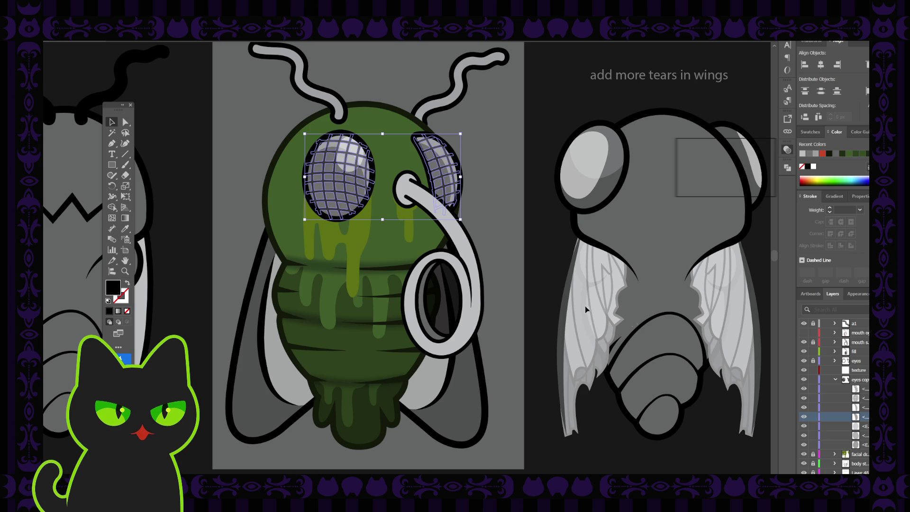
left_click(200, 158)
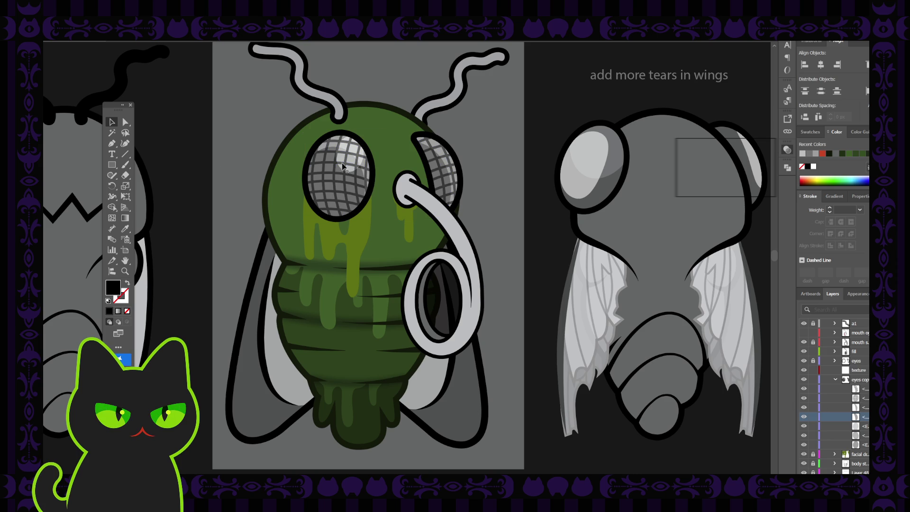
left_click(335, 164)
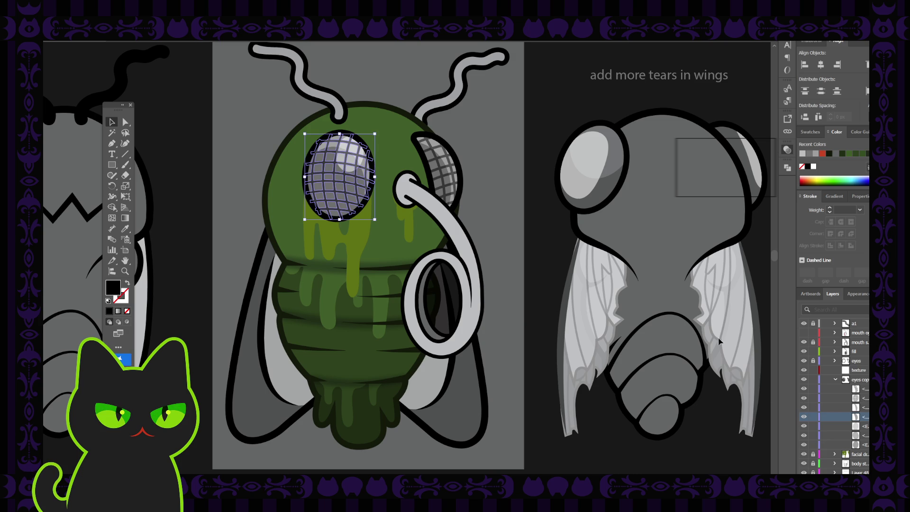
left_click(353, 149)
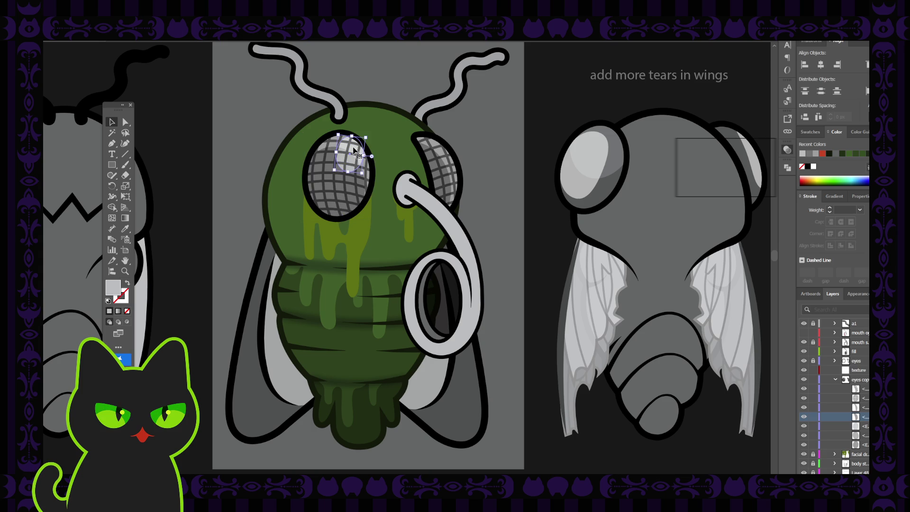
left_click(863, 399)
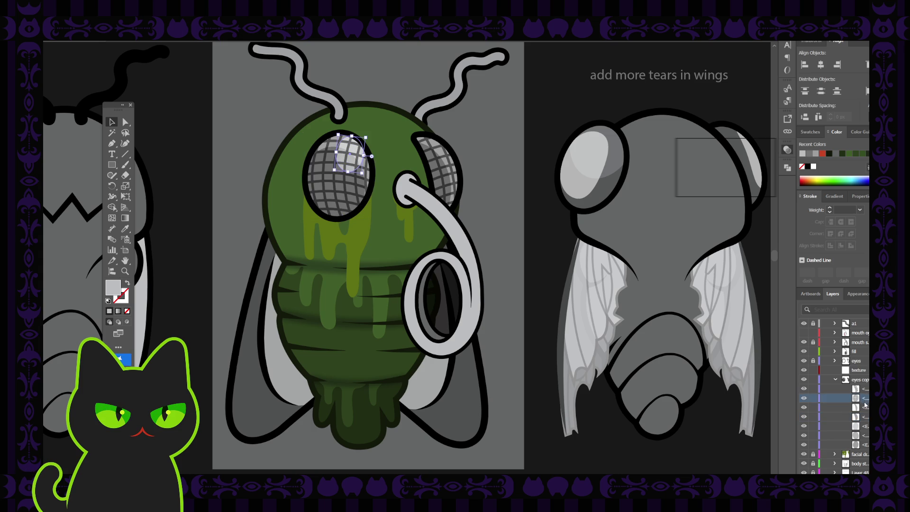
left_click(863, 417)
left_click(805, 417)
left_click(804, 417)
left_click(864, 398)
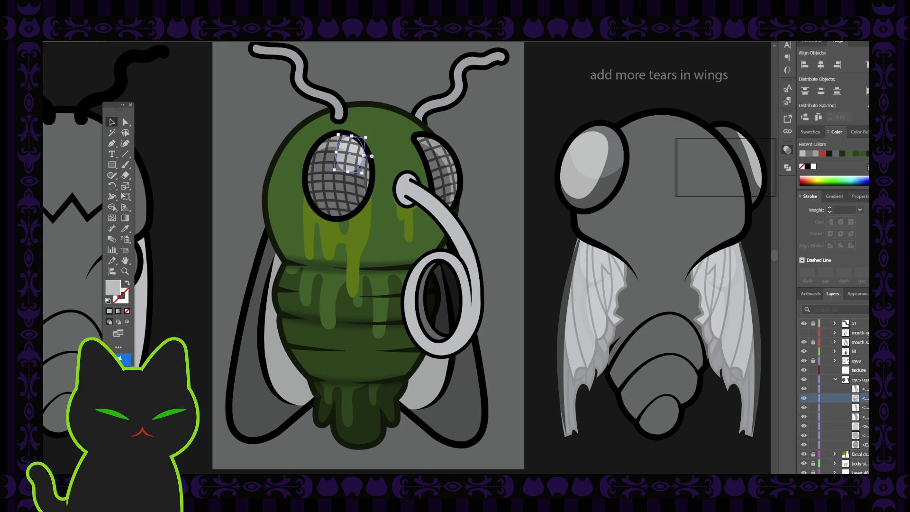
key("ctrl+bracketleft")
key("ctrl+bracketleft")
key("ctrl+bracketleft")
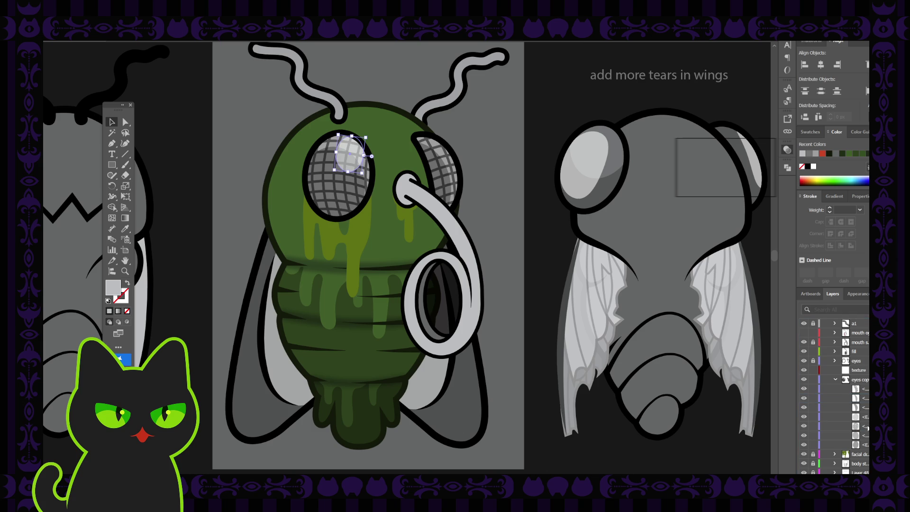
left_click(207, 147)
left_click(334, 157)
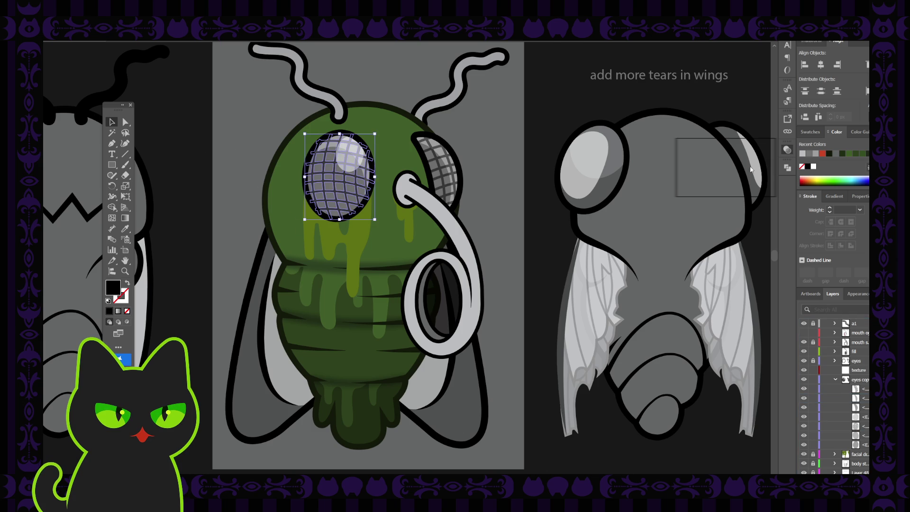
key("ctrl+shift+b")
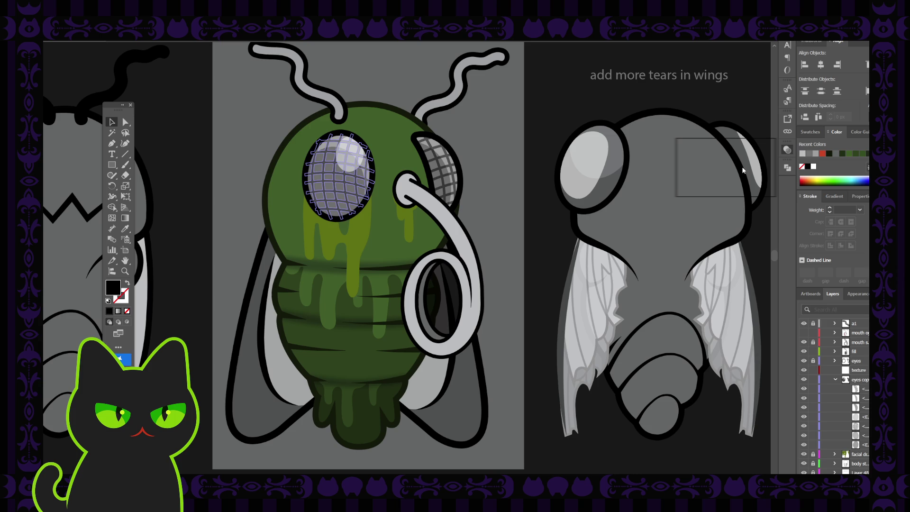
left_click(559, 99)
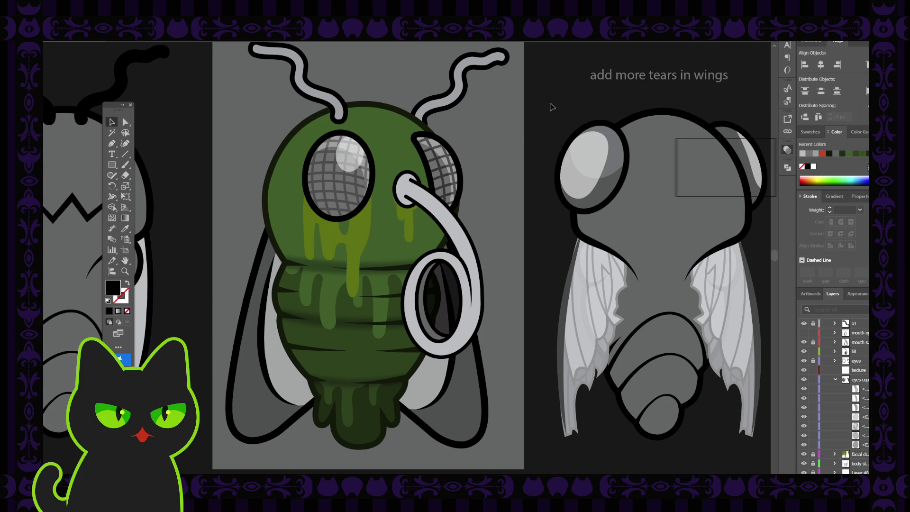
left_click(440, 150)
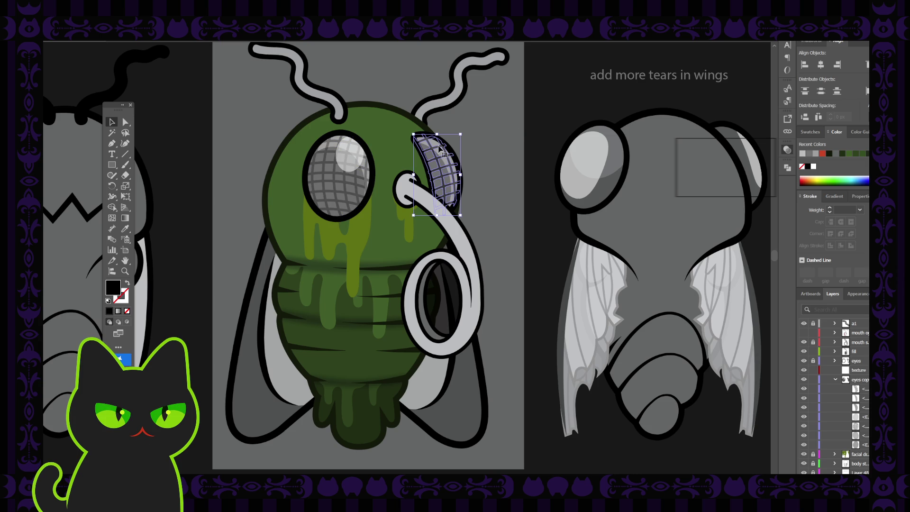
key("i")
left_click(358, 138)
key("v")
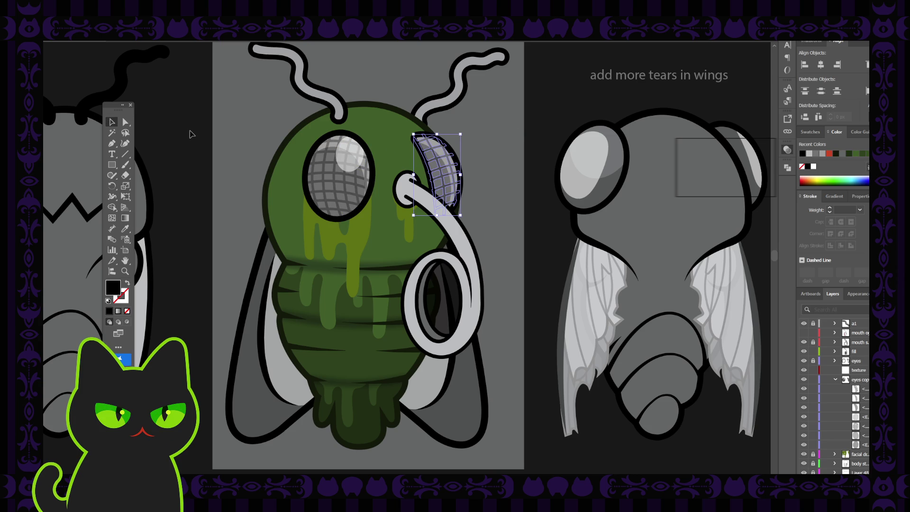
left_click(191, 134)
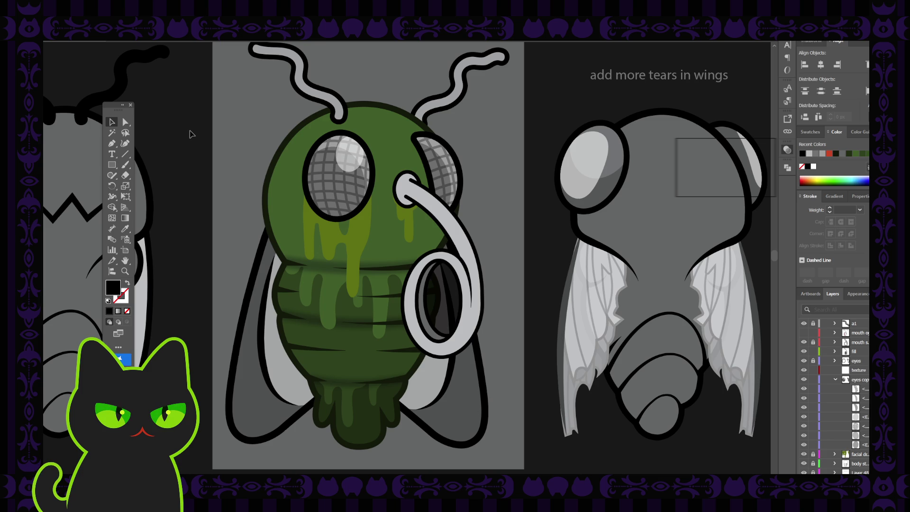
left_click(358, 153)
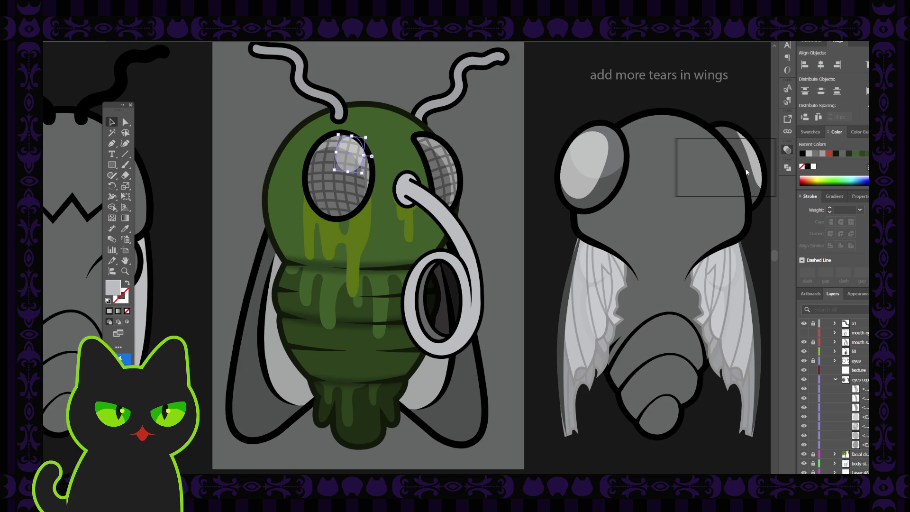
left_click(533, 128)
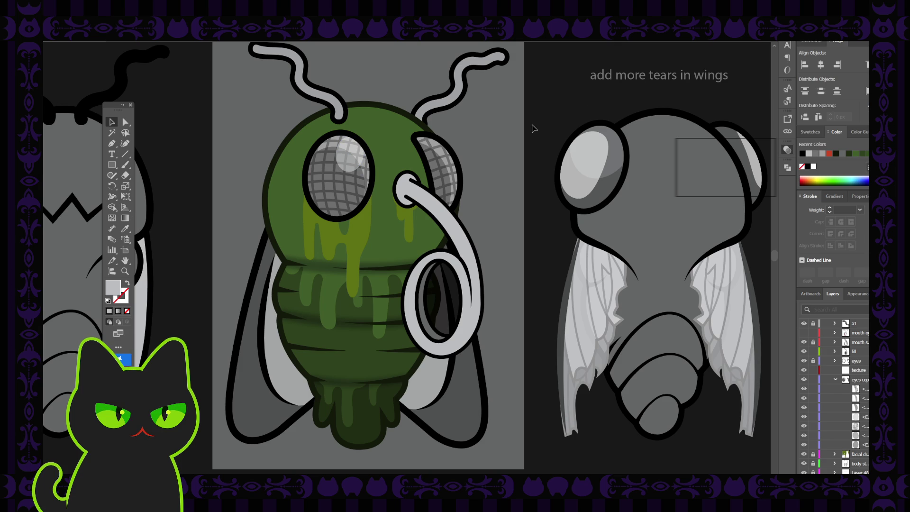
key("ctrl+minus")
key("ctrl+minus")
key("ctrl+plus")
key("ctrl+plus")
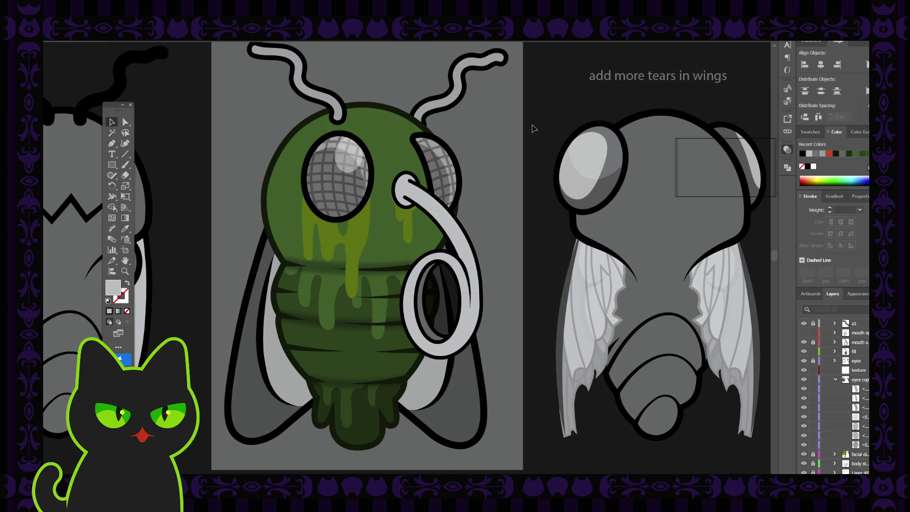
left_click(344, 151)
Step: Shrink the left eye's highlight and reselect it
left_click_drag(334, 170, 340, 165)
left_click(270, 124)
left_click(354, 151)
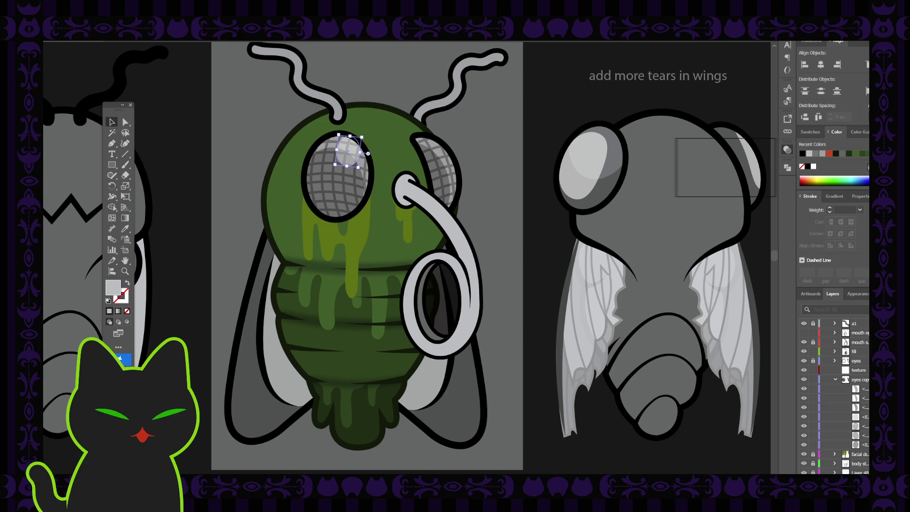
key("ctrl+shift+a")
left_click(351, 150)
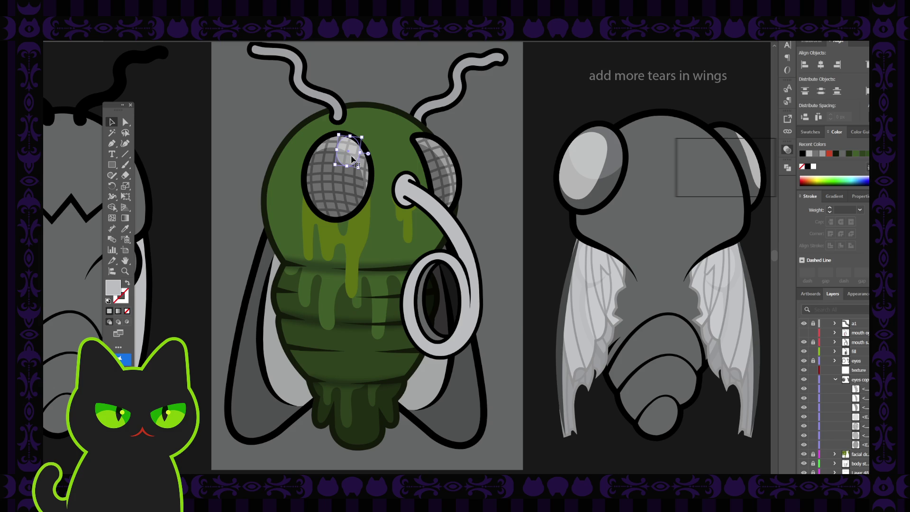
Step: Duplicate the highlight with copy and paste, and place the copy on the right eye
key("ctrl+c")
key("ctrl+v")
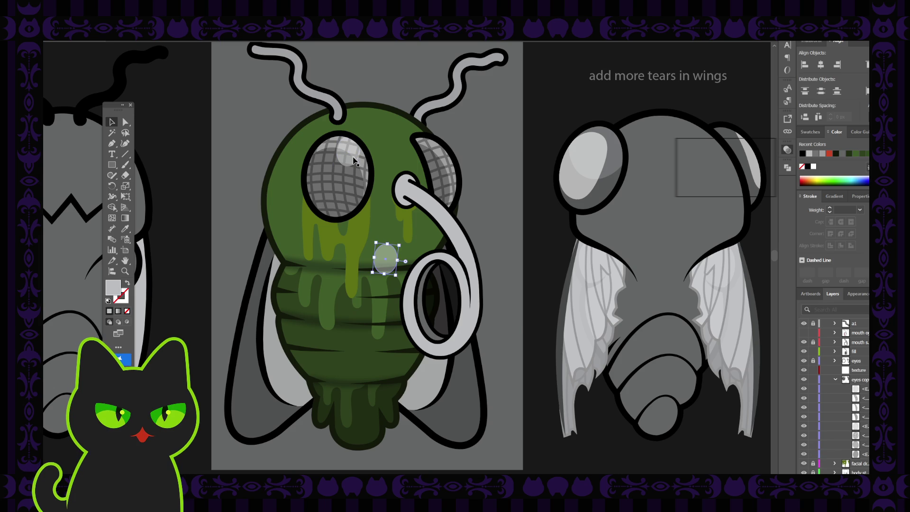
mouse_move(393, 259)
left_mouse_down()
mouse_move(459, 185)
mouse_move(444, 158)
mouse_move(460, 138)
mouse_move(443, 124)
left_mouse_up()
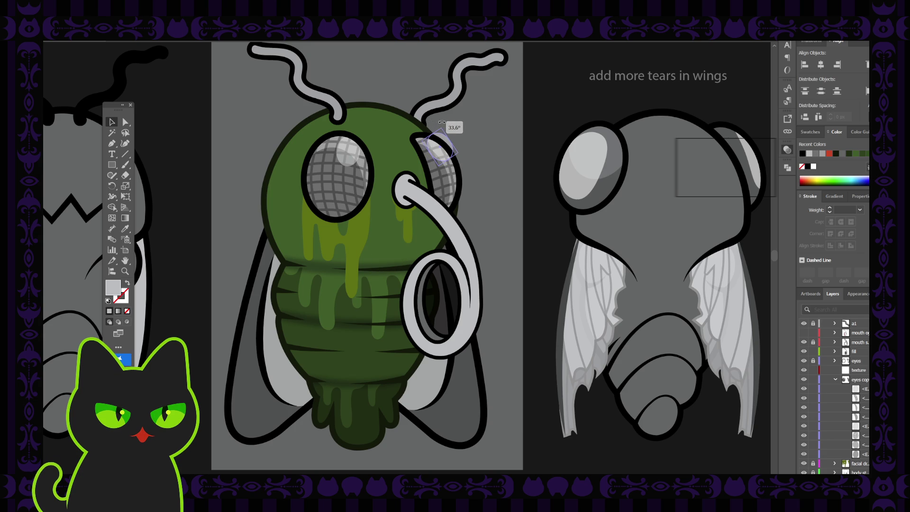
left_click(450, 139)
left_click_drag(451, 139, 455, 147)
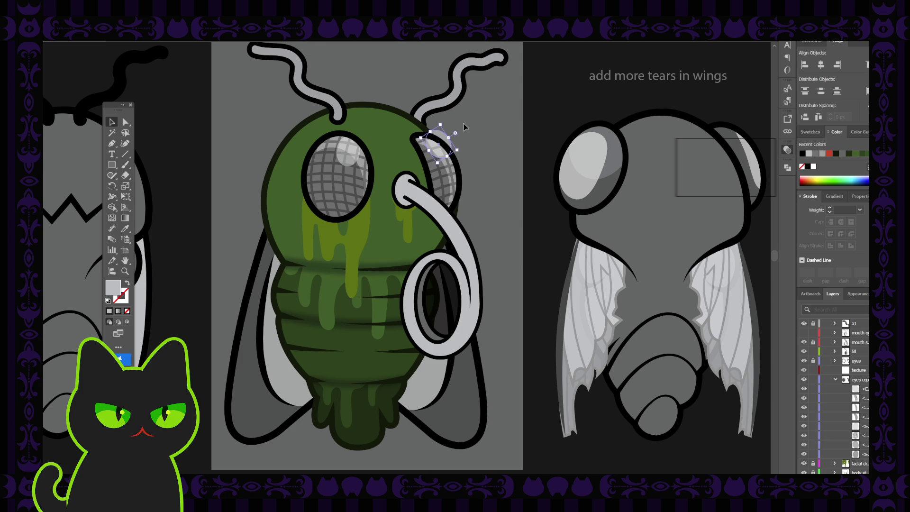
Step: Reposition the right eye's highlight up and right, near the eye's top edge
key("ctrl+minus")
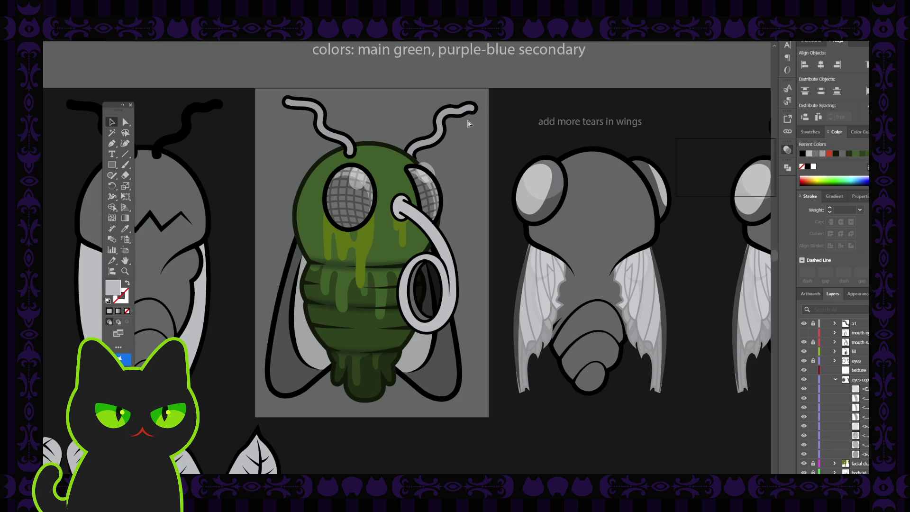
key("ctrl+plus")
key("ctrl+plus")
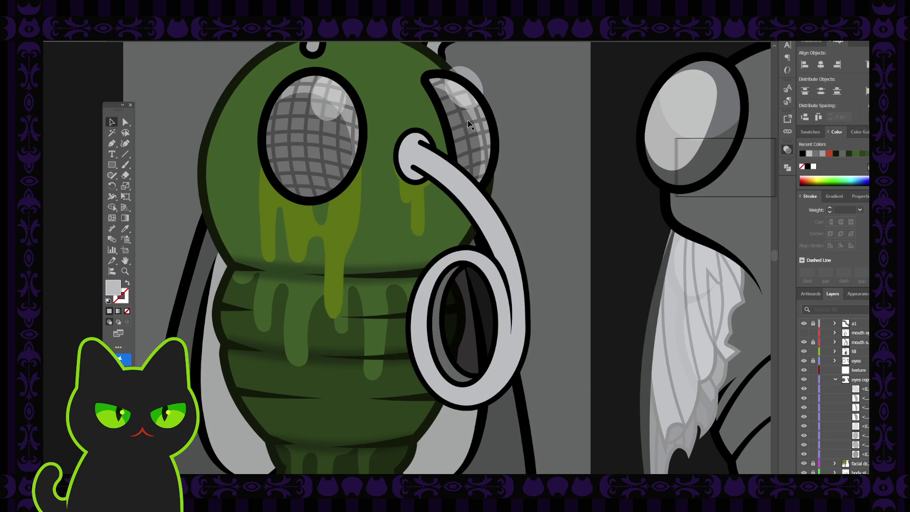
key("ctrl+plus")
key("ctrl+plus")
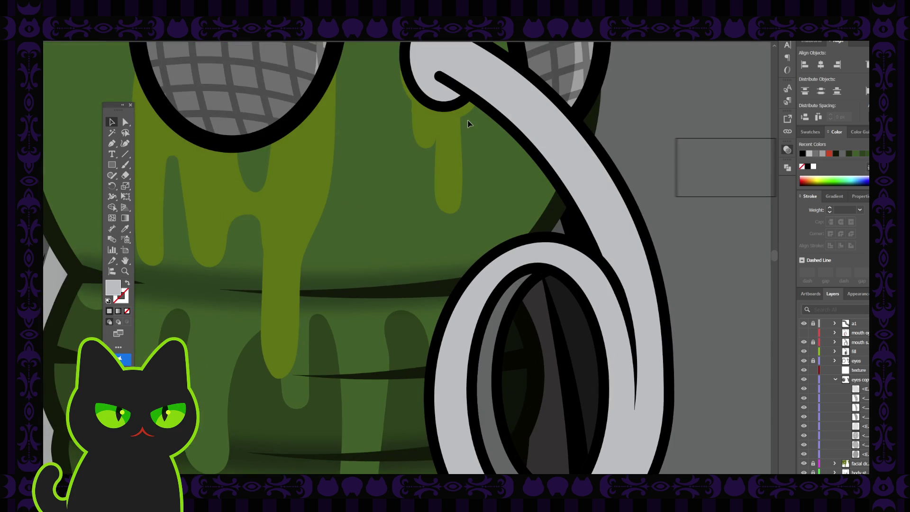
key("ctrl+minus")
key("ctrl+minus")
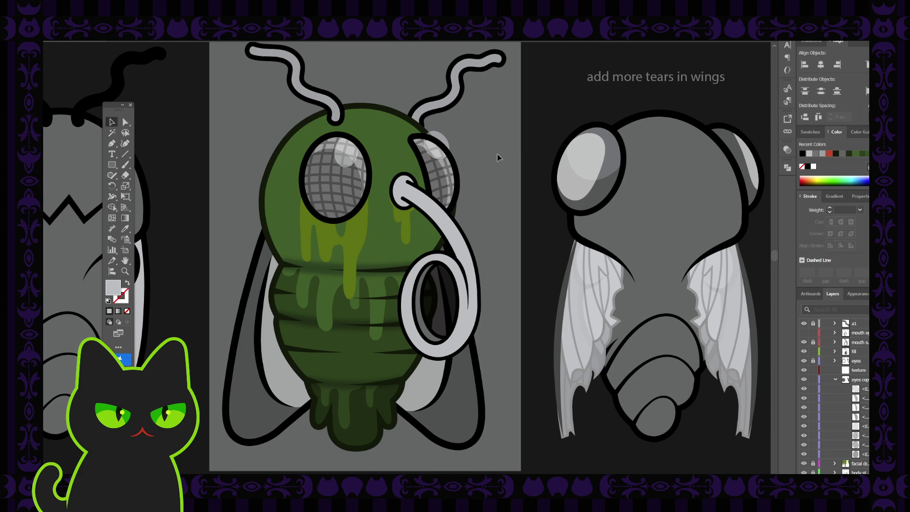
mouse_move(451, 133)
left_mouse_down()
mouse_move(444, 149)
mouse_move(389, 178)
left_mouse_up()
key("ctrl+plus")
key("v")
mouse_move(452, 139)
left_mouse_down()
mouse_move(460, 118)
mouse_move(515, 114)
mouse_move(498, 140)
mouse_move(456, 118)
left_mouse_up()
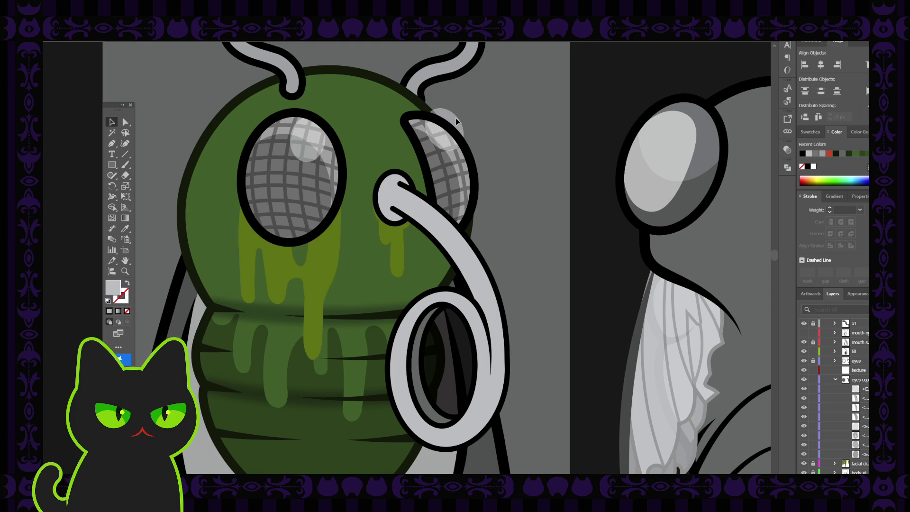
key("ctrl+minus")
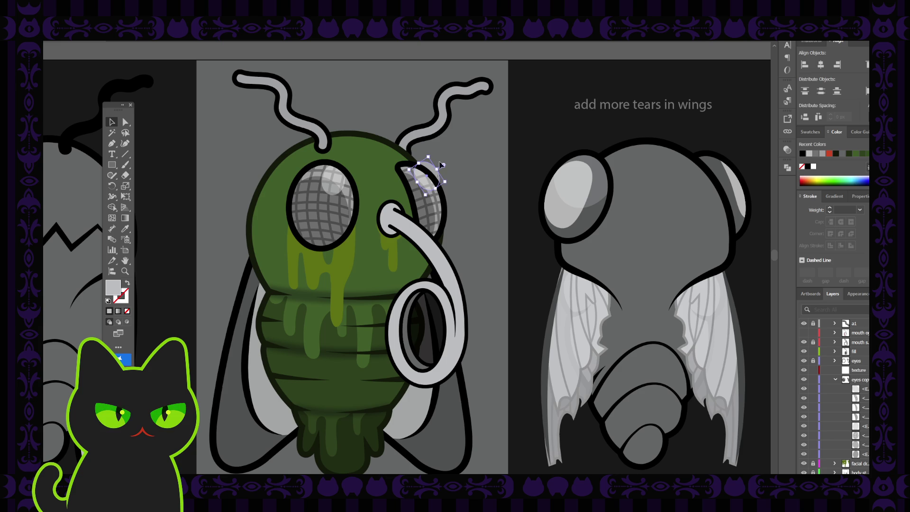
key("ctrl+plus")
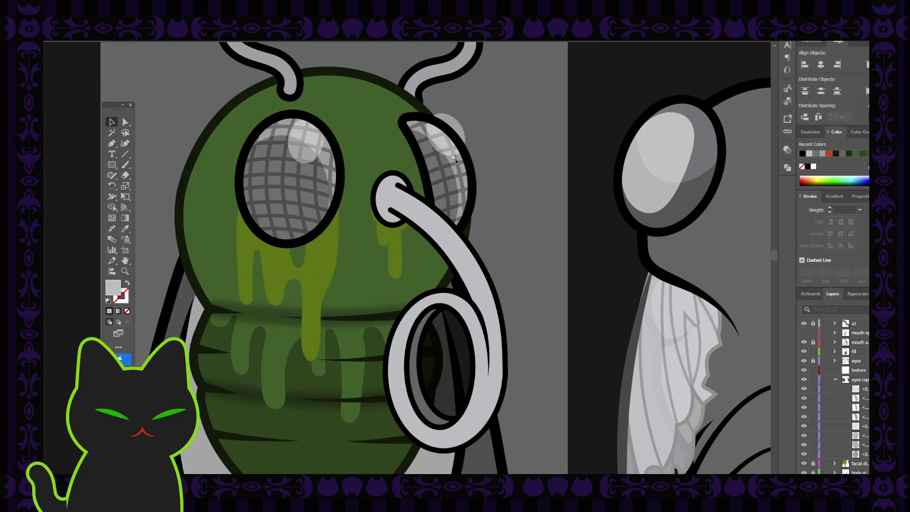
left_click(453, 124)
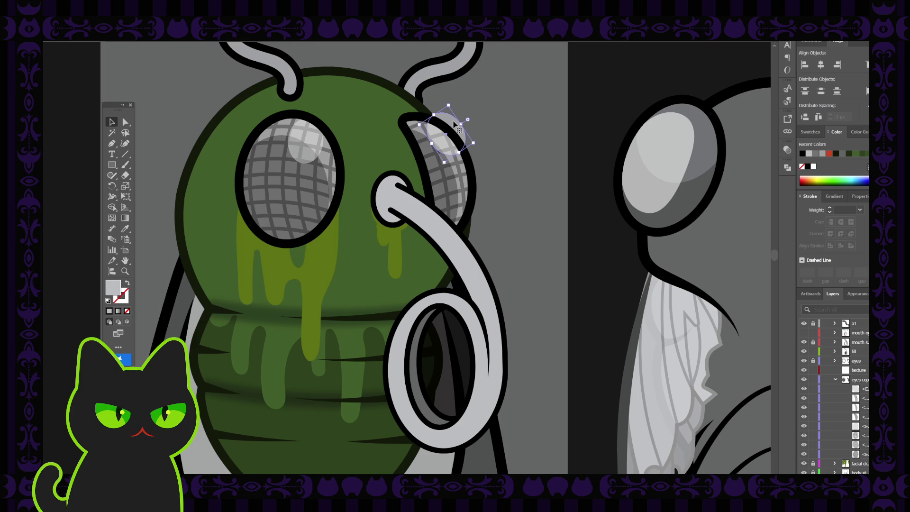
left_click(464, 100)
key("ctrl+minus")
key("ctrl+minus")
key("ctrl+minus")
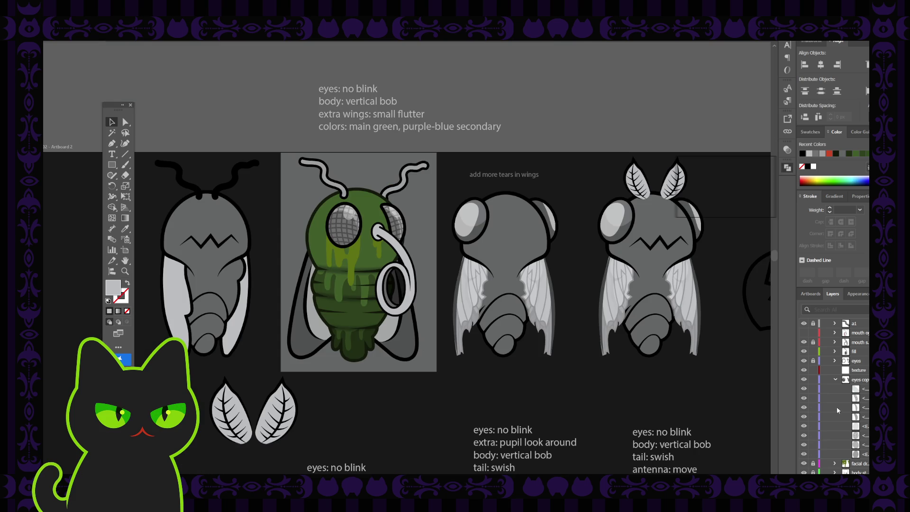
Step: Toggle the eye detail layers' visibility while selecting each eye shape to check them
left_click(804, 444)
left_click(803, 444)
left_click(803, 416)
left_click(395, 222)
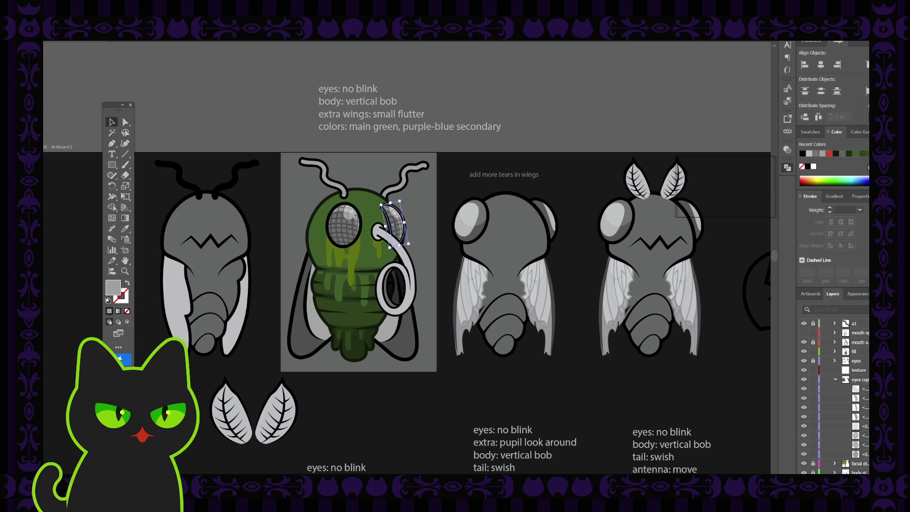
left_click(804, 446)
left_click(804, 446)
left_click(344, 223)
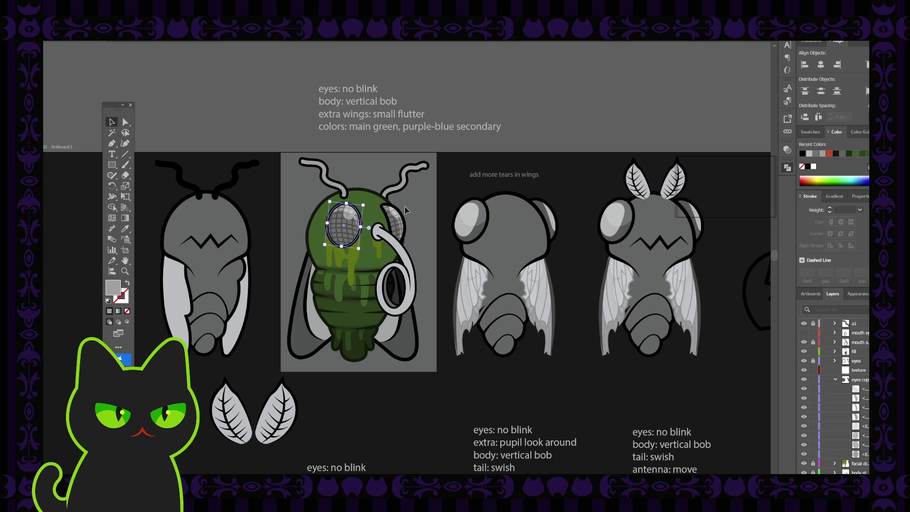
Step: Select both eyes, make the texture layer active, and paste plain eye copies in front
scroll(404, 206, "up", 3)
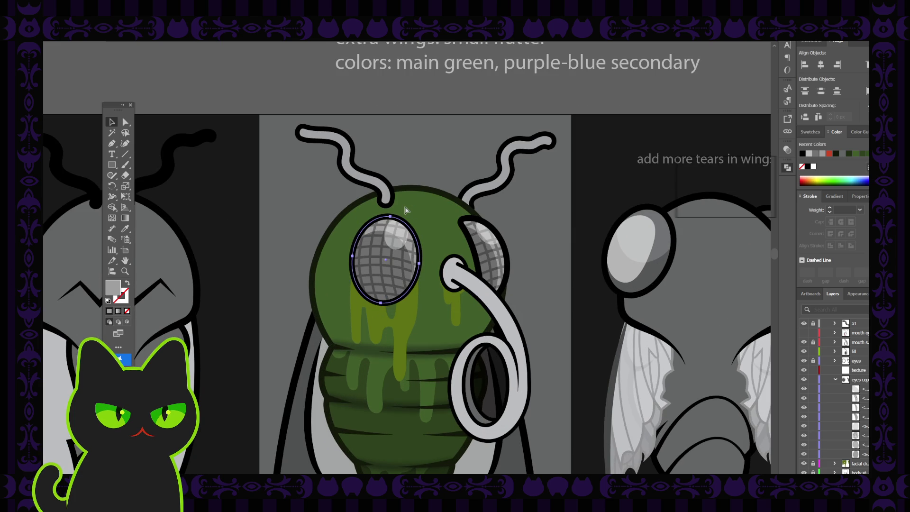
left_click(858, 407)
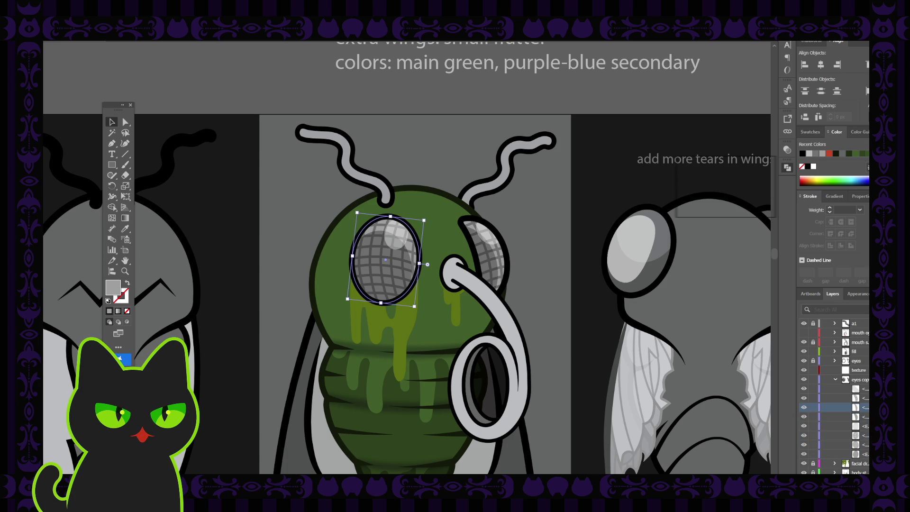
left_click(859, 454)
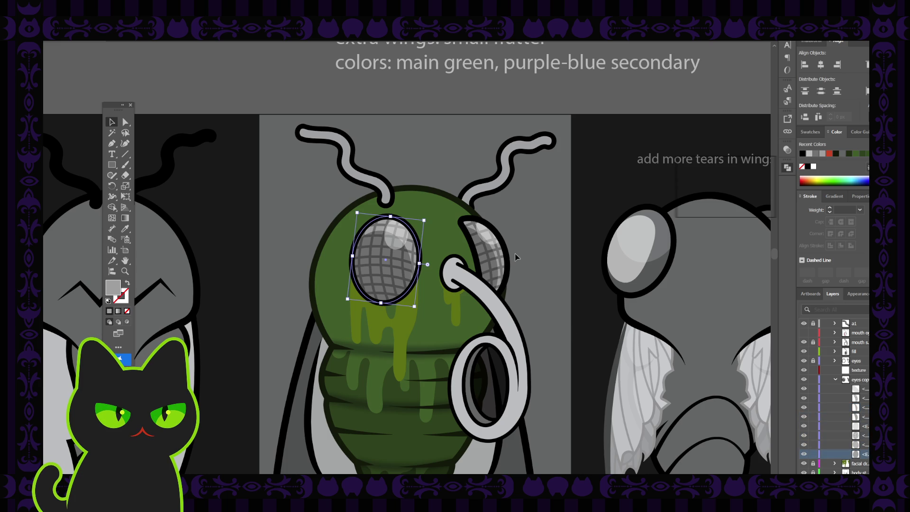
left_click(498, 264, "shift")
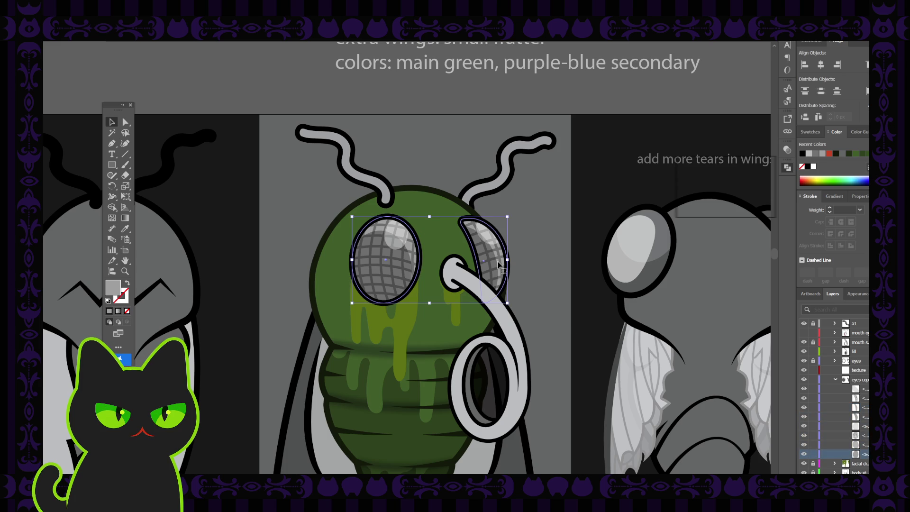
left_click(835, 380)
left_click(824, 370)
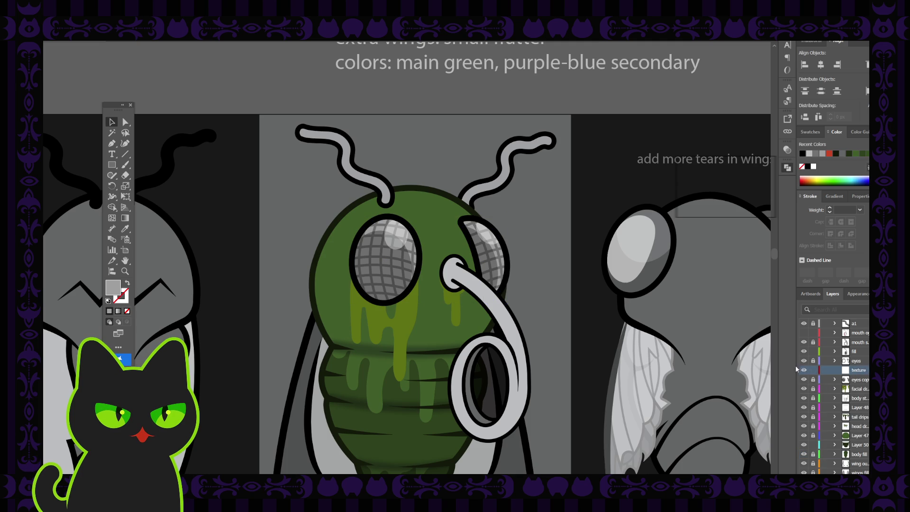
key("ctrl+f")
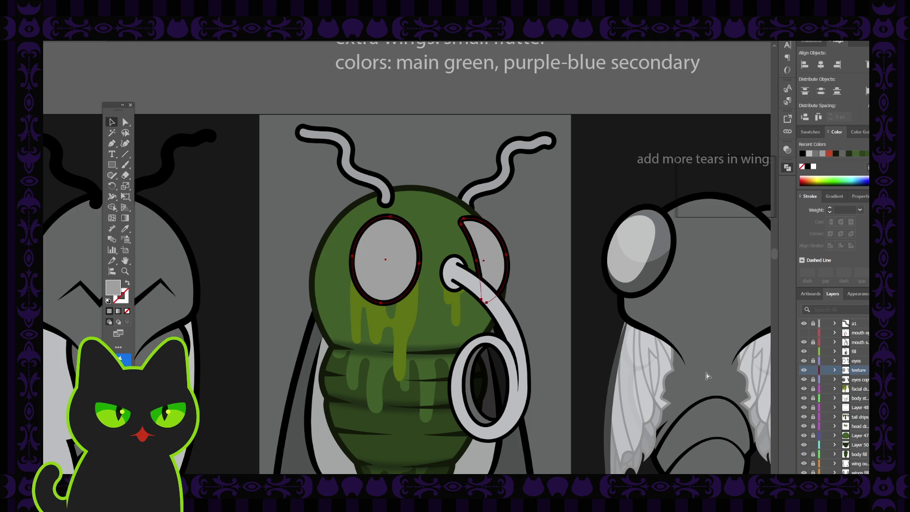
Step: Fill the eye shapes with a black-white gradient running vertically down both eyes
left_click(833, 197)
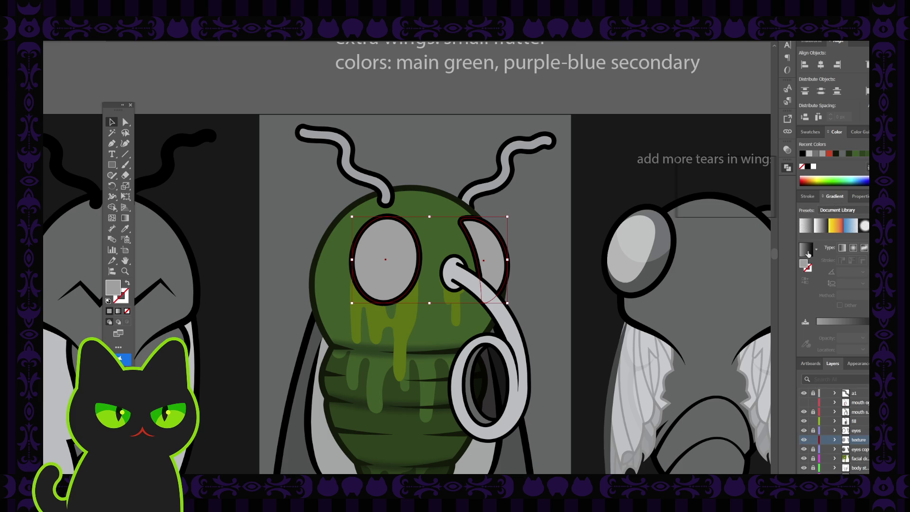
left_click(808, 254)
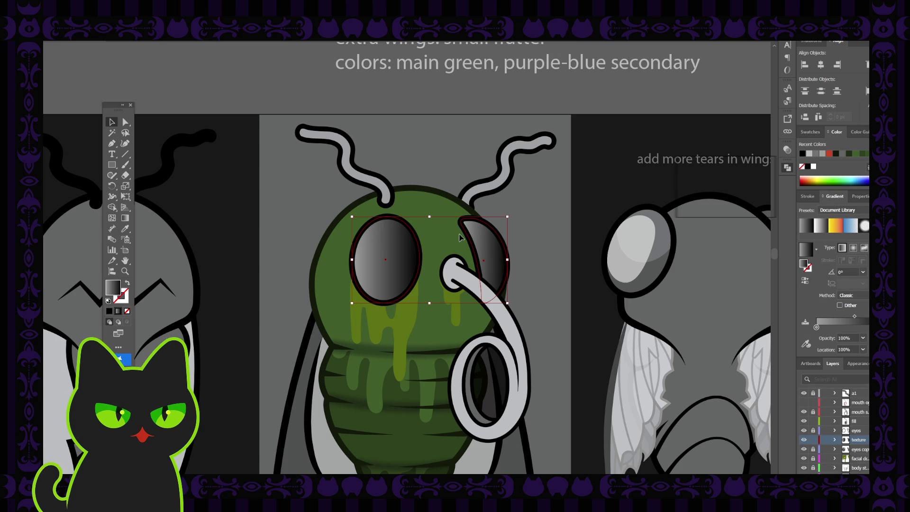
key("g")
left_click_drag(443, 210, 403, 317)
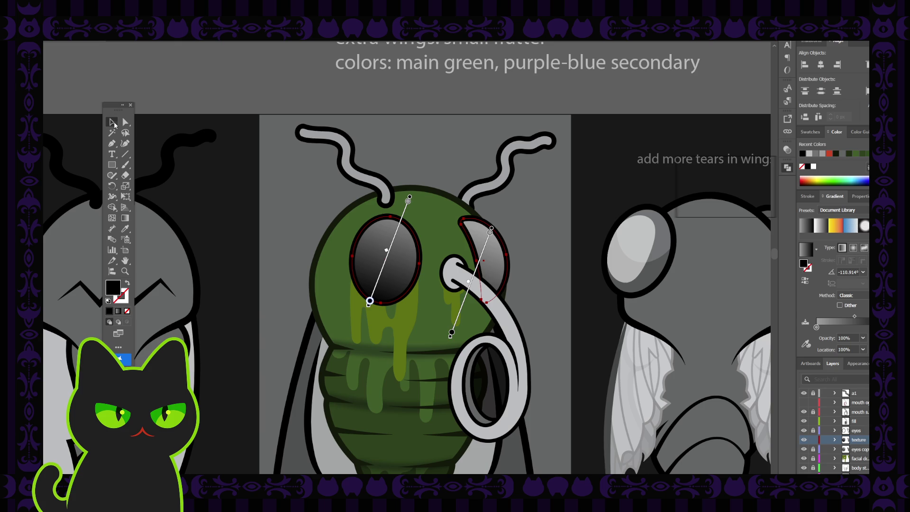
Step: Set the front eye's gradient stops to red at the bottom and yellow at the top
left_click(114, 124)
left_click(411, 262)
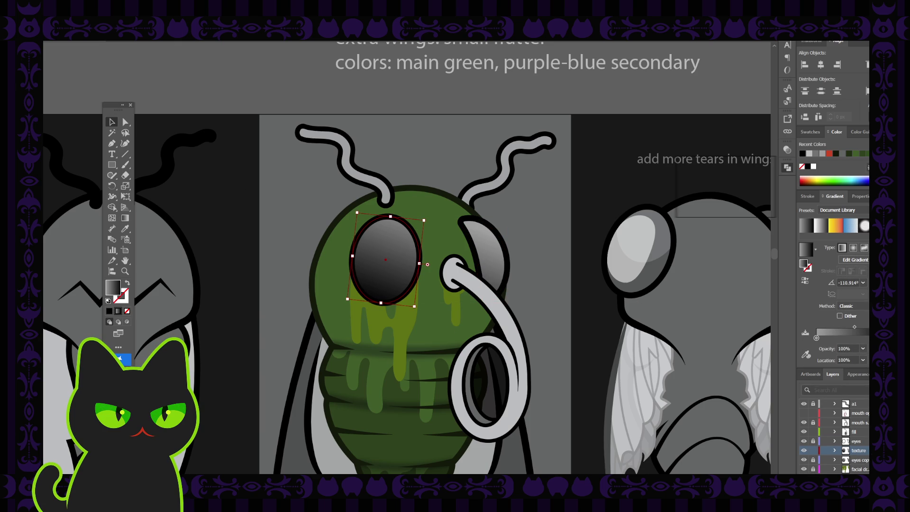
double_click(816, 337)
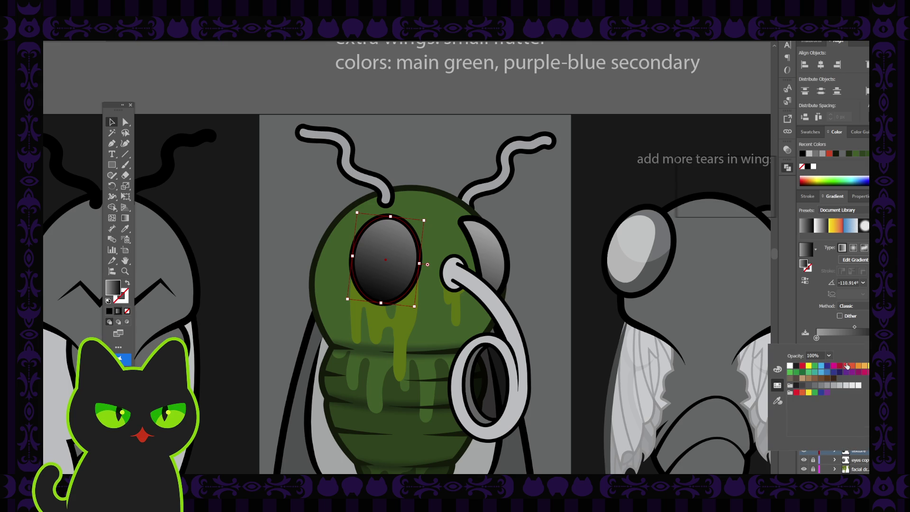
left_click(843, 366)
double_click(816, 337)
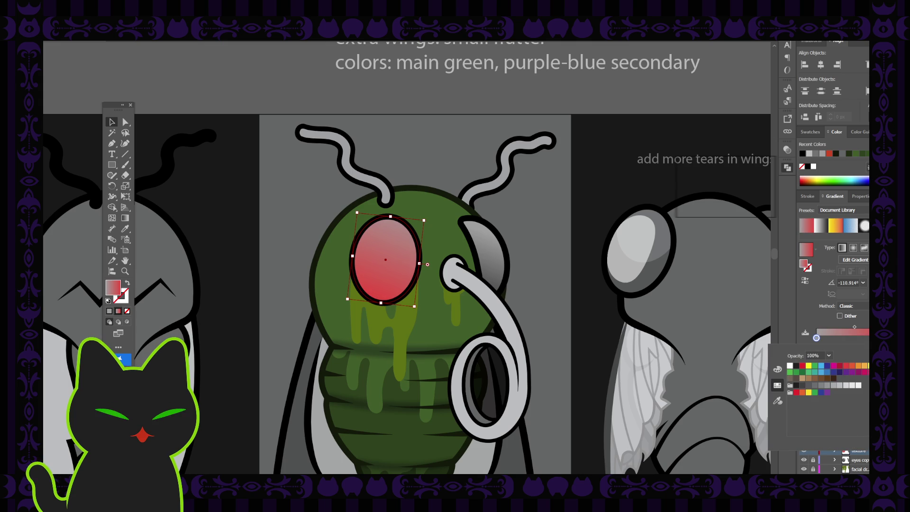
left_click(808, 366)
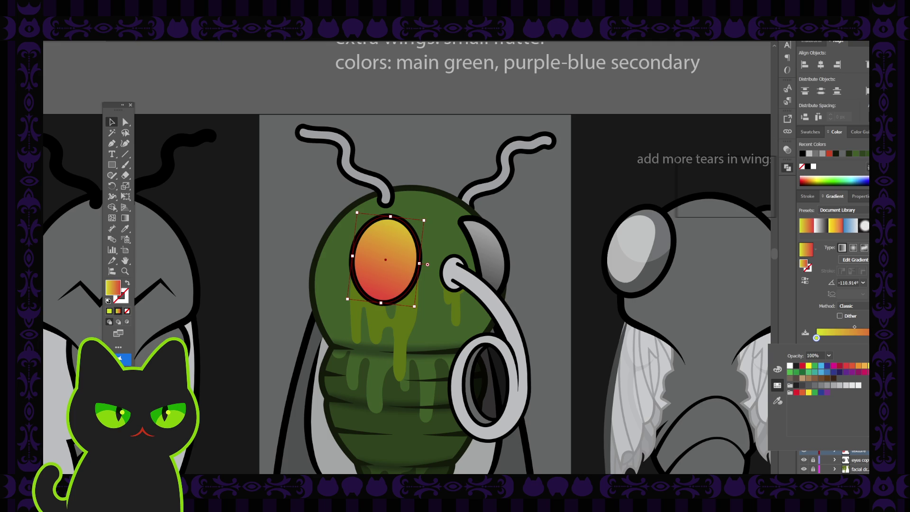
left_click(815, 365)
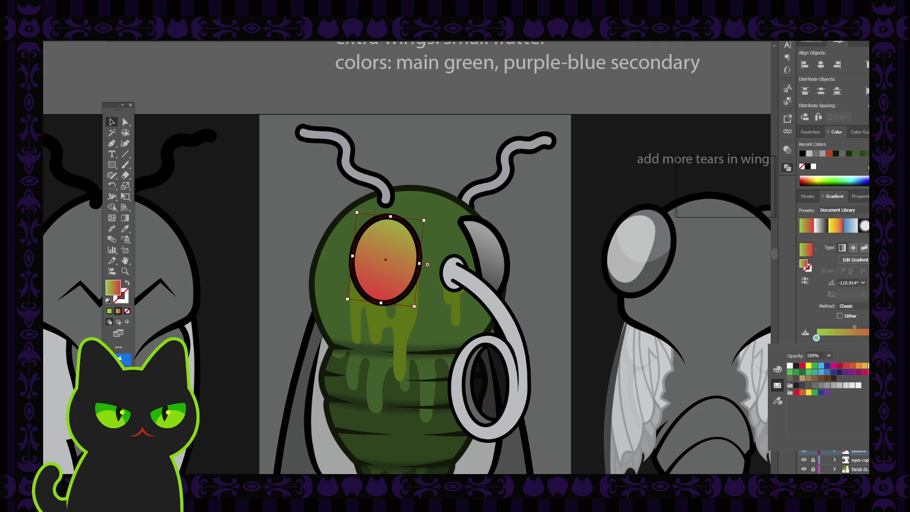
left_click(808, 365)
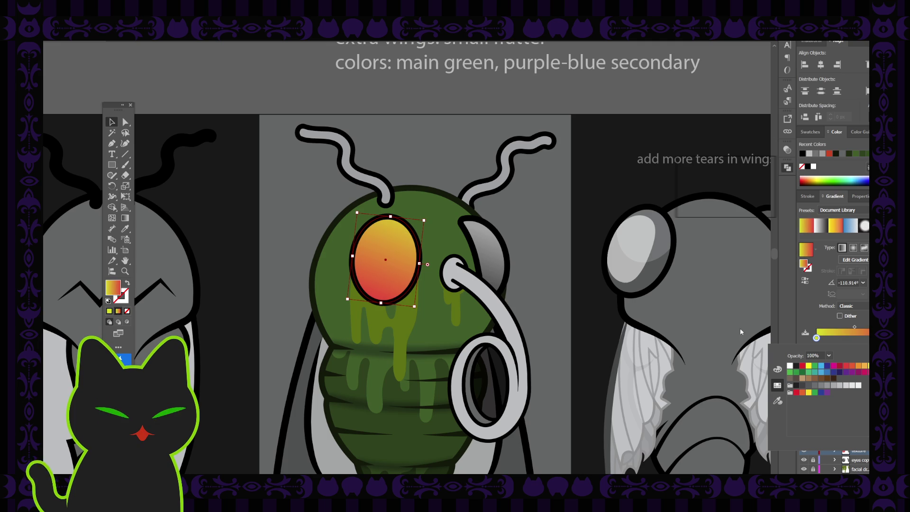
left_click(484, 247)
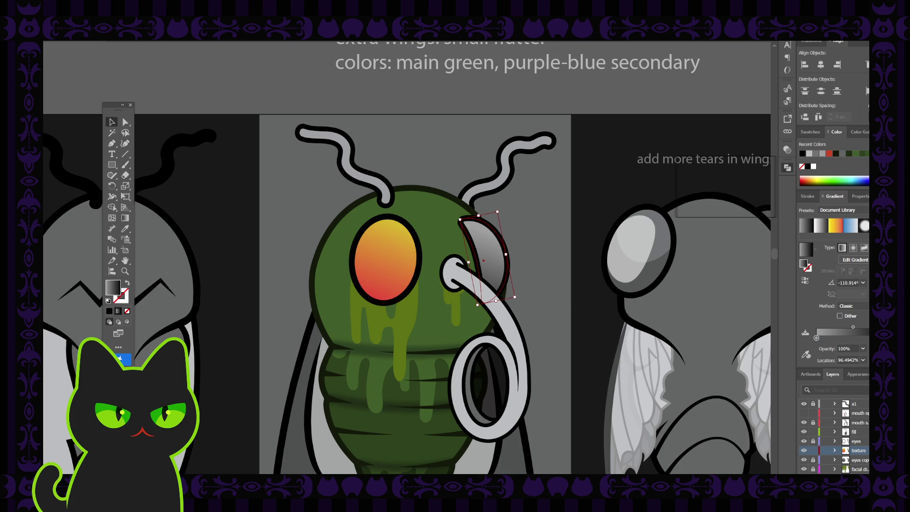
Step: Set the side eye's gradient stops to light red and yellow
double_click(816, 337)
key("Escape")
double_click(866, 337)
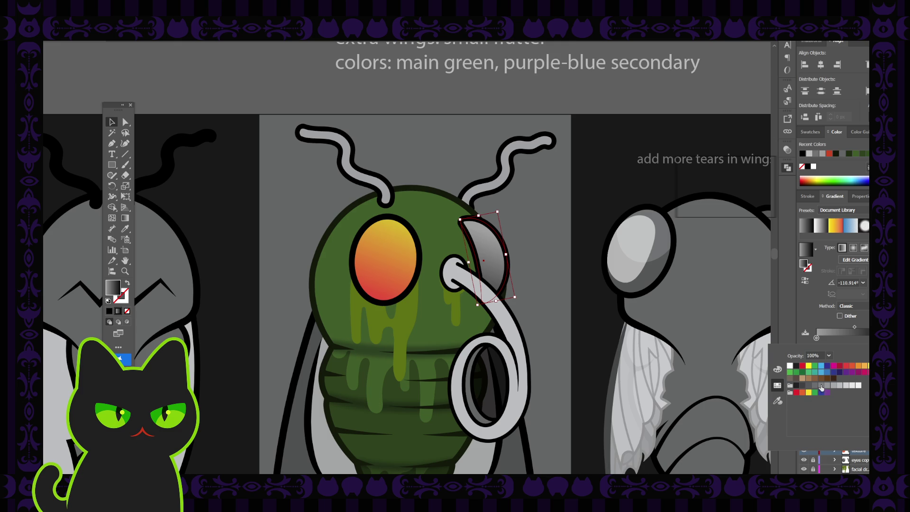
left_click(854, 368)
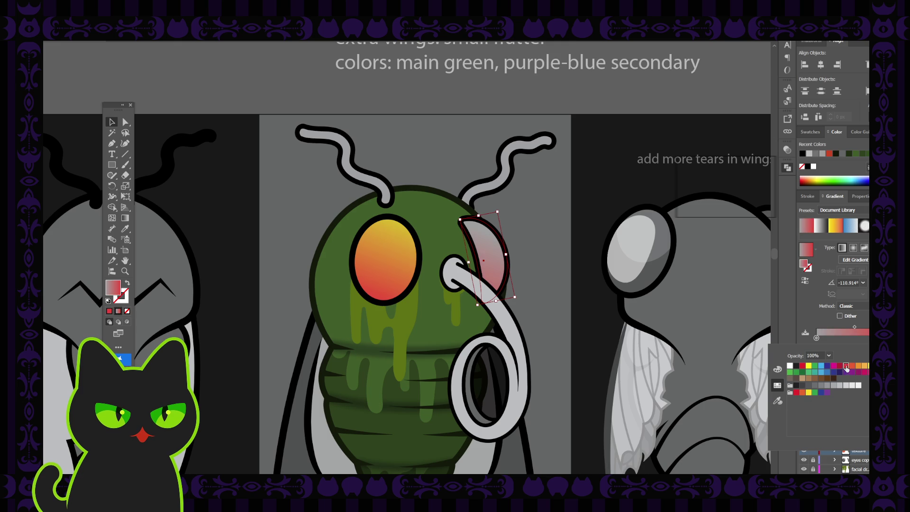
left_click(816, 339)
double_click(816, 338)
left_click(809, 365)
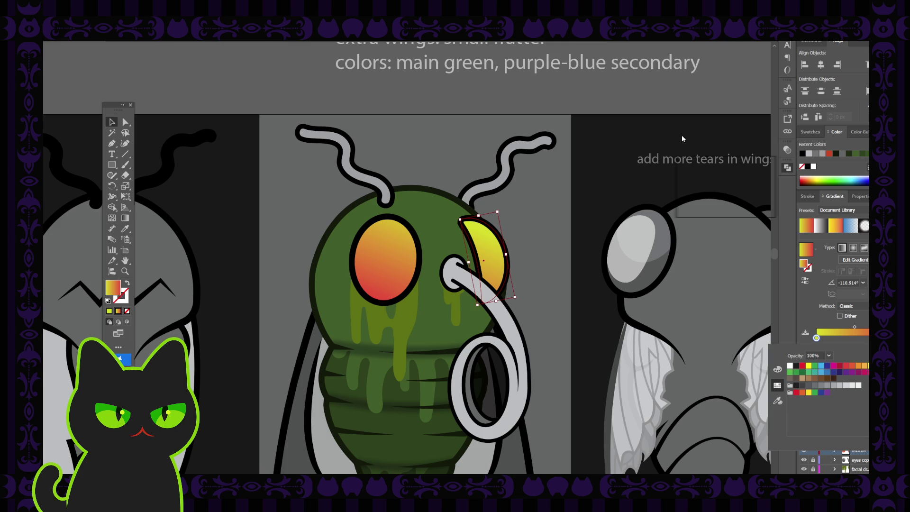
left_click(789, 154)
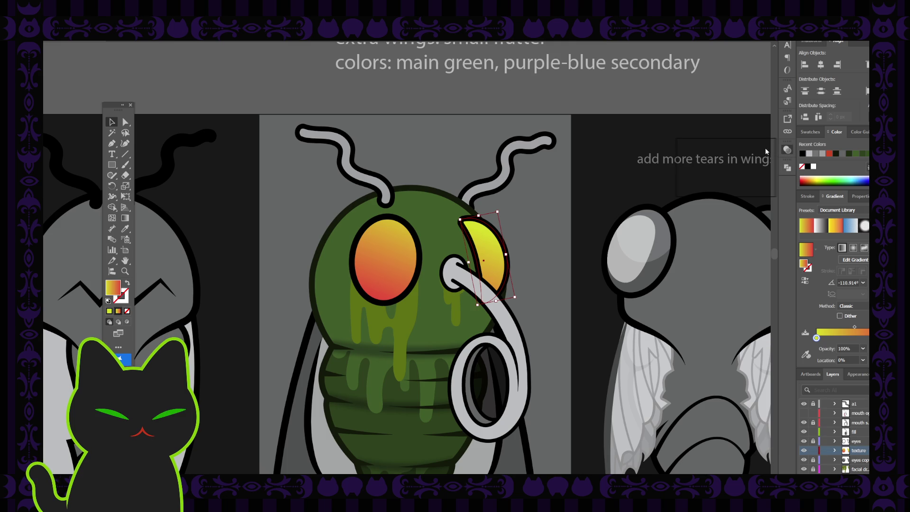
left_click(697, 196)
Step: Send the front eye backward so the grid texture shows over it
left_click(403, 284)
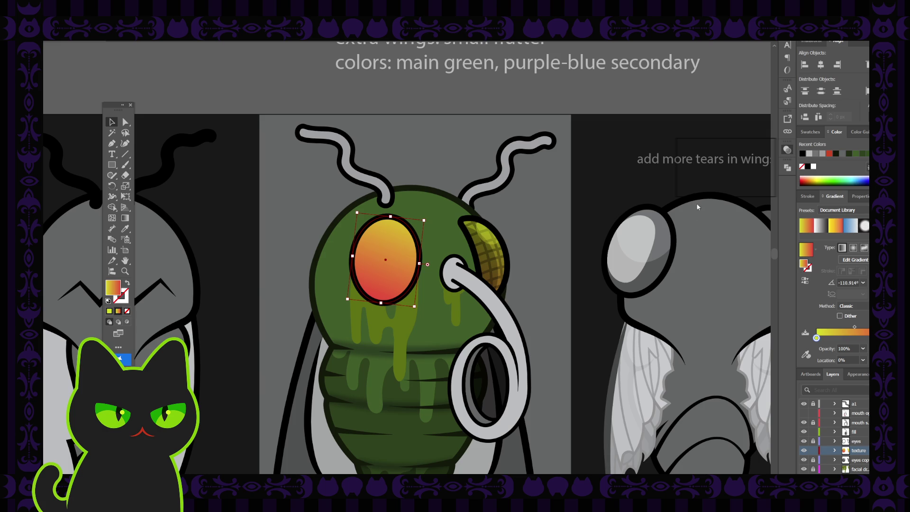
key("ctrl+bracketleft")
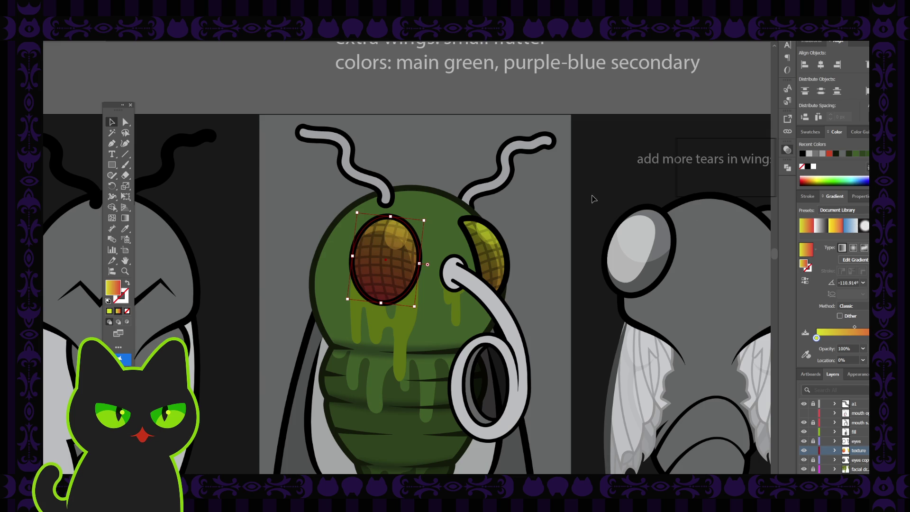
left_click(563, 201)
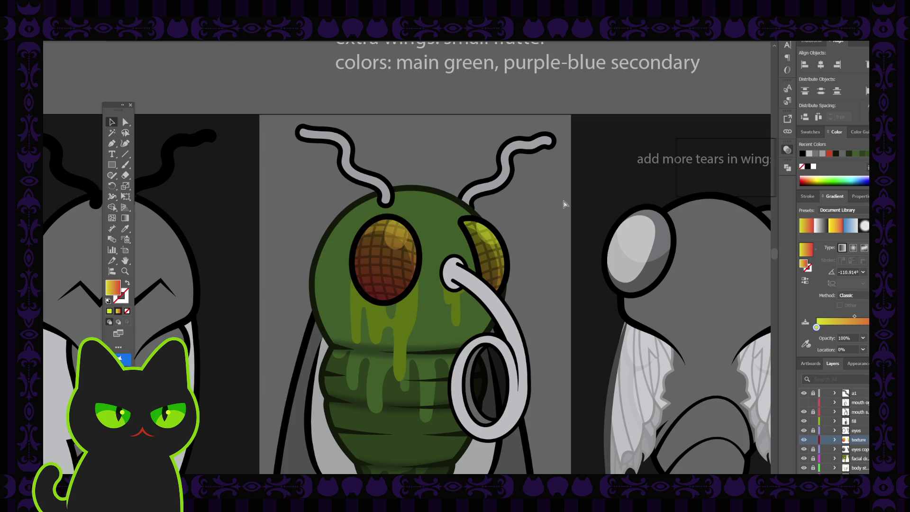
key("ctrl+minus")
Step: Compare earlier front-eye fills (grey, purple-blue, dark red) and settle on the red-yellow gradient
left_click(397, 278)
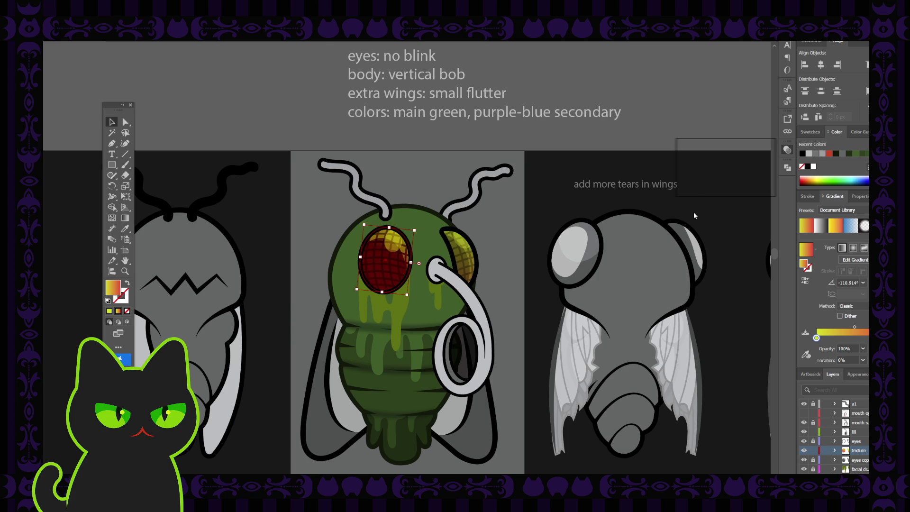
key("ctrl+z")
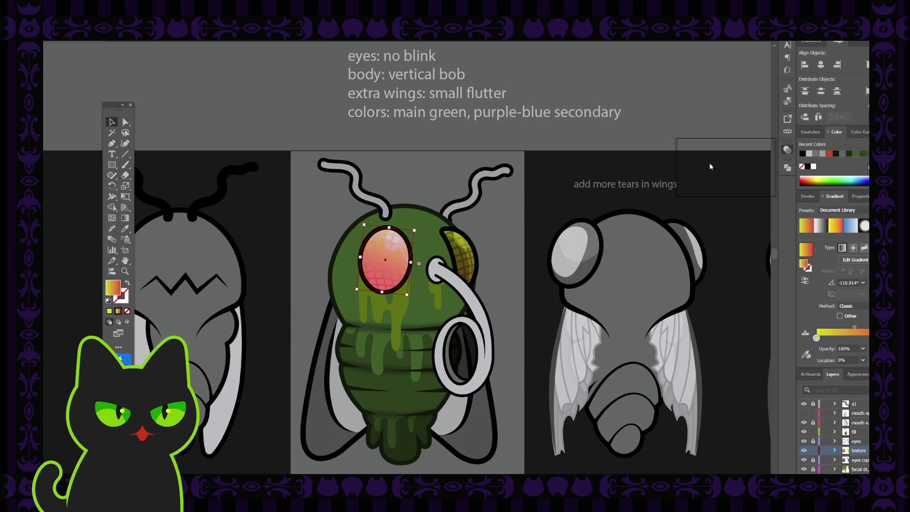
key("ctrl+z")
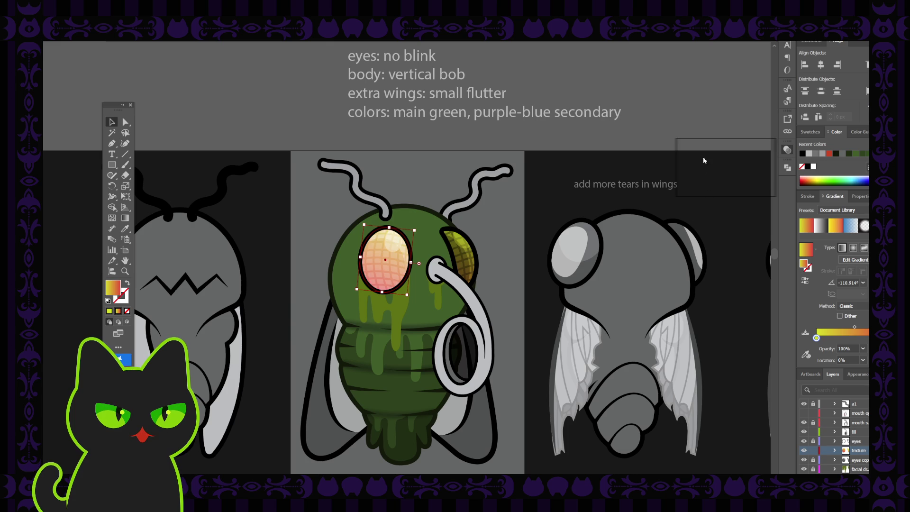
key("ctrl+z")
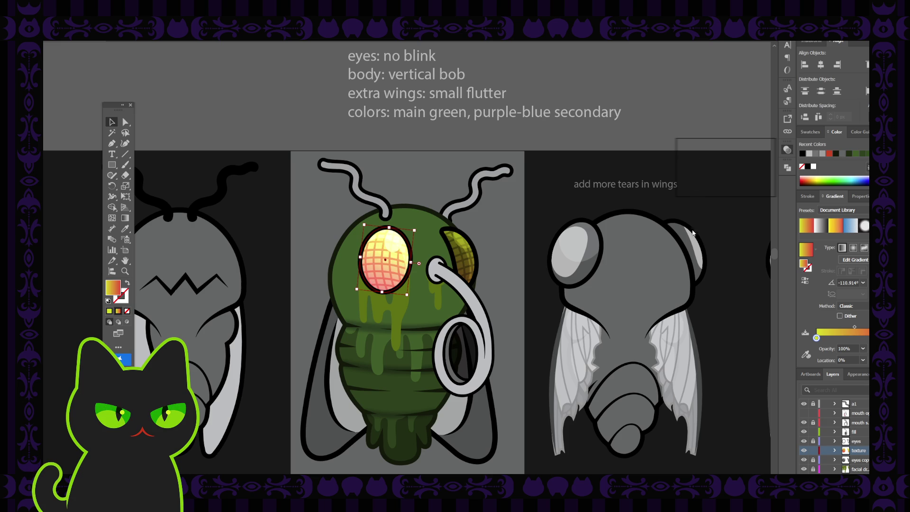
key("ctrl+z")
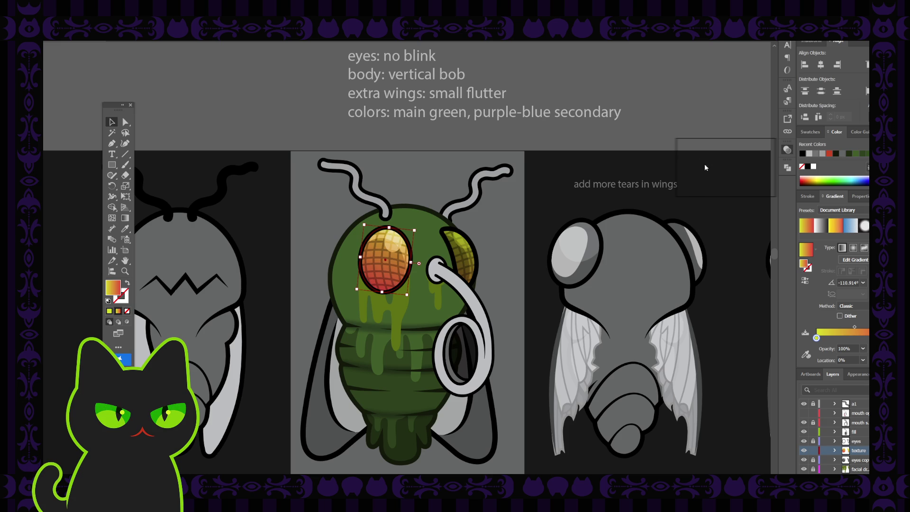
key("ctrl+z")
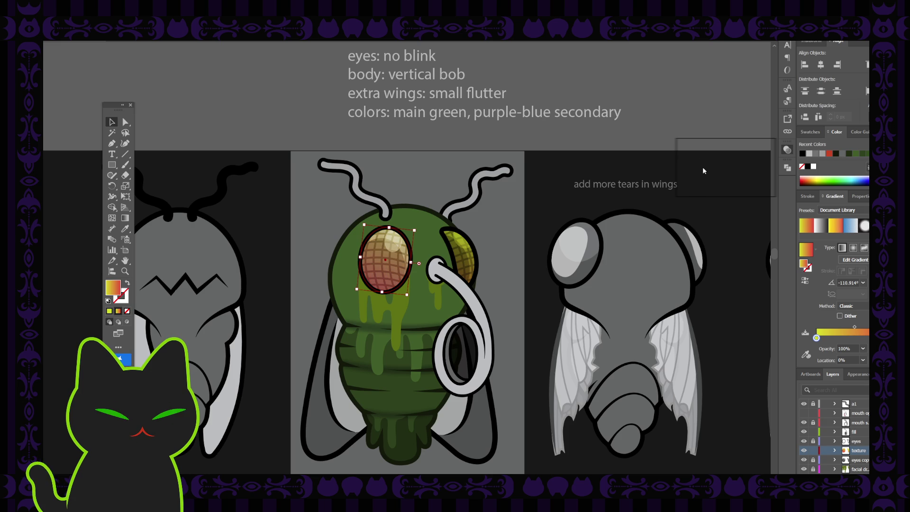
key("ctrl+shift+z")
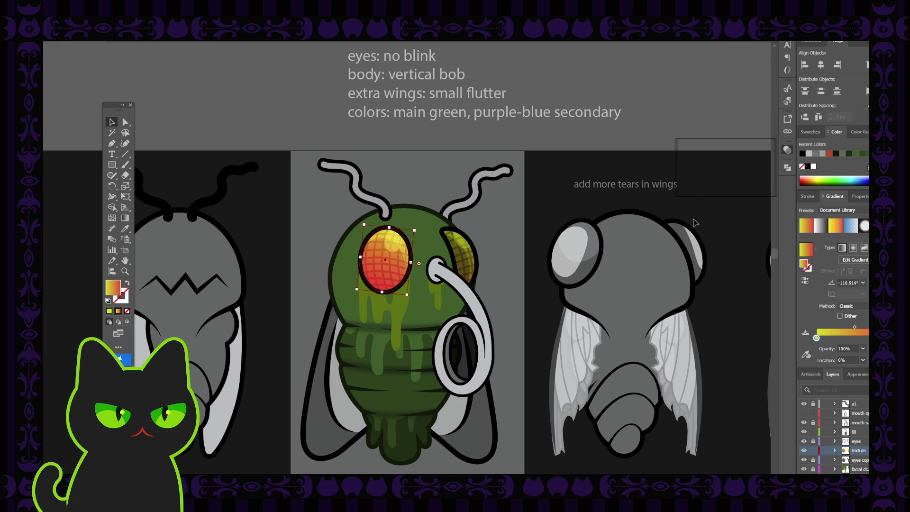
key("ctrl+shift+z")
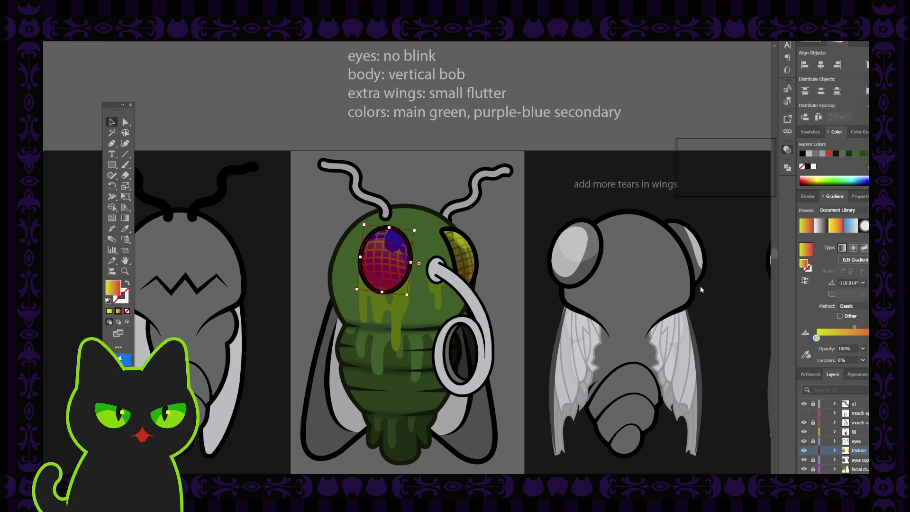
key("ctrl+z")
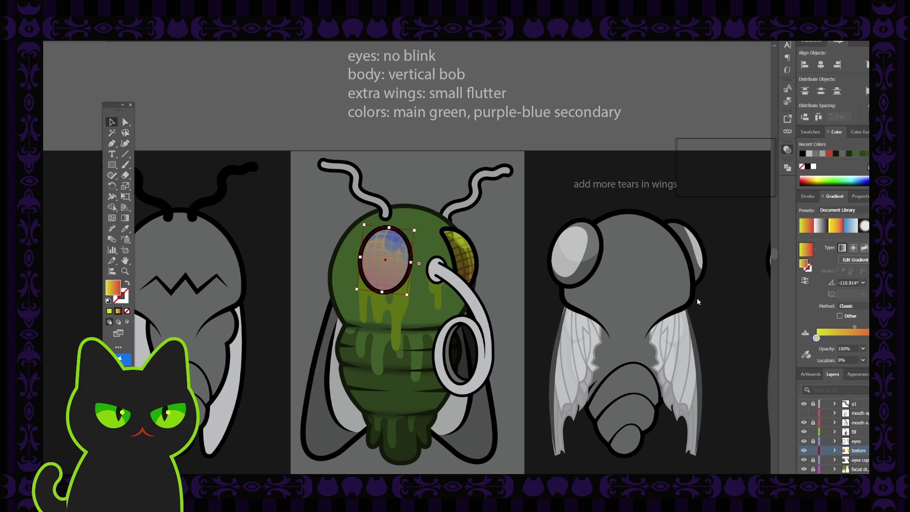
key("ctrl+z")
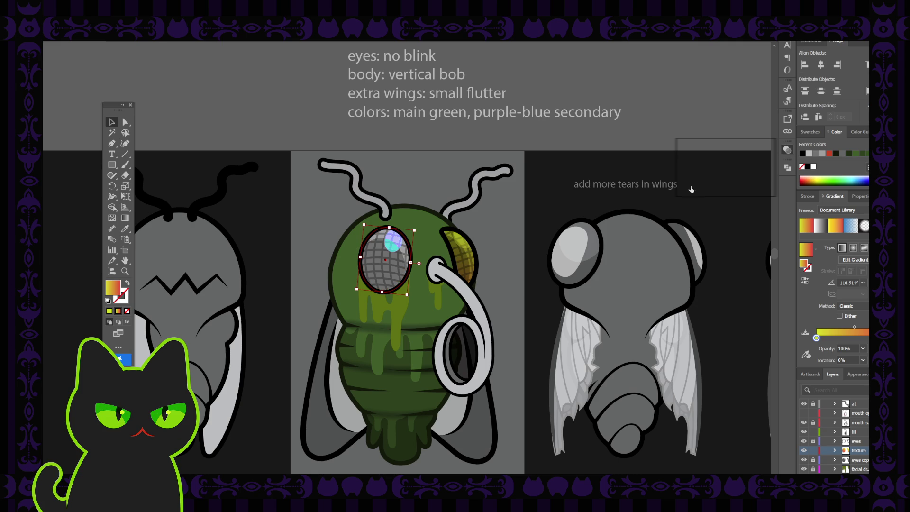
key("ctrl+shift+z")
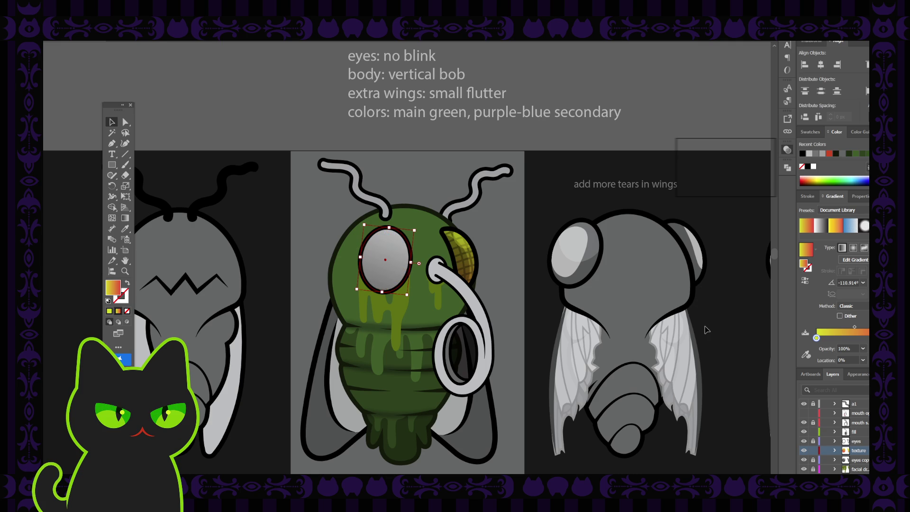
key("ctrl+z")
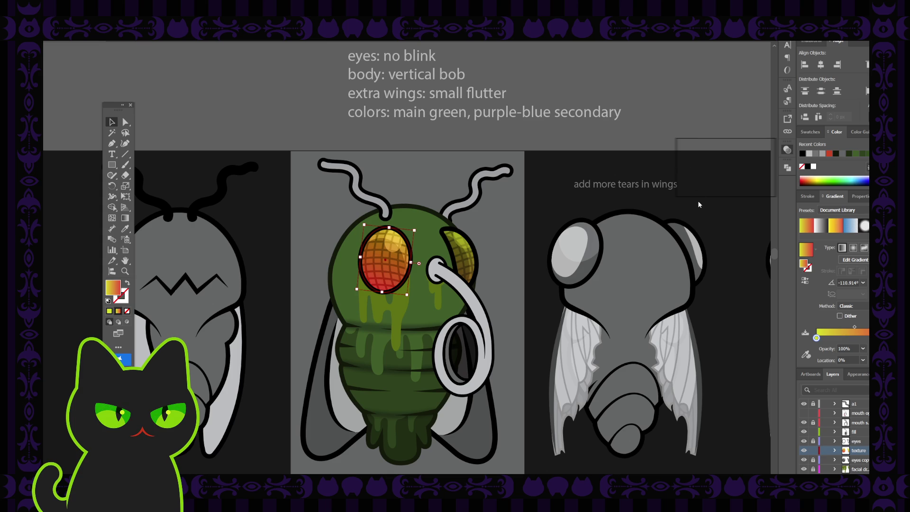
key("ctrl+z")
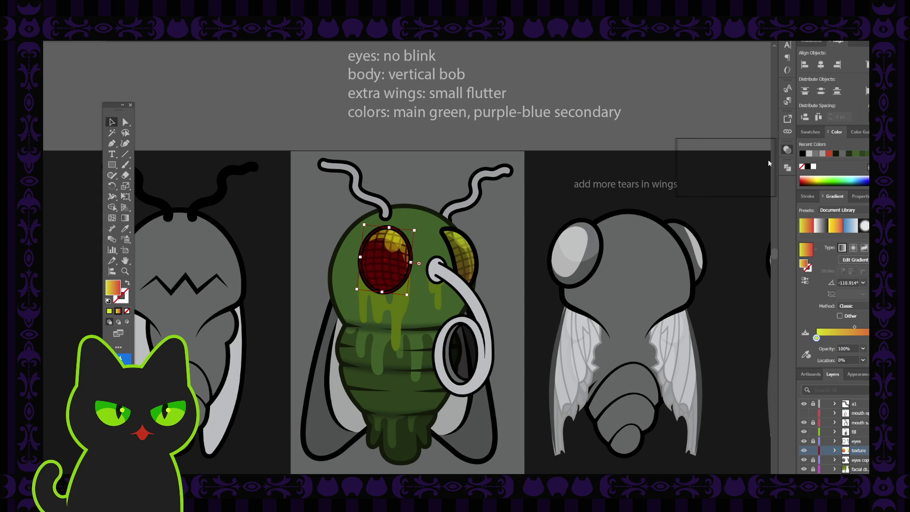
key("ctrl+shift+z")
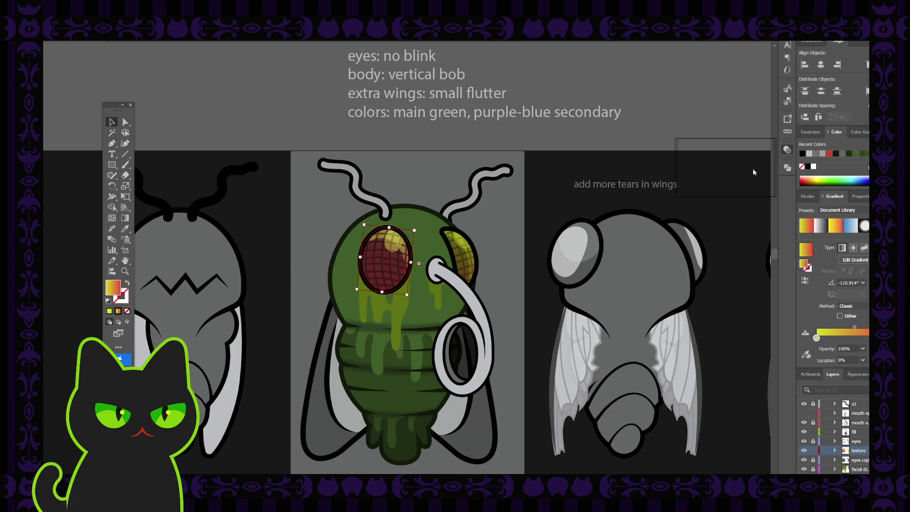
left_click(496, 237)
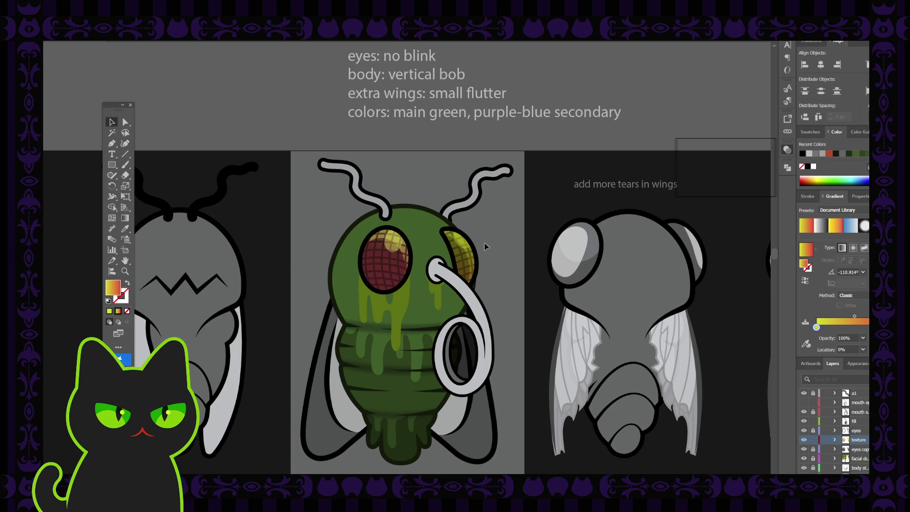
Step: Compare the side eye's earlier grey-meshed look and return it to yellow textured
left_click(461, 256)
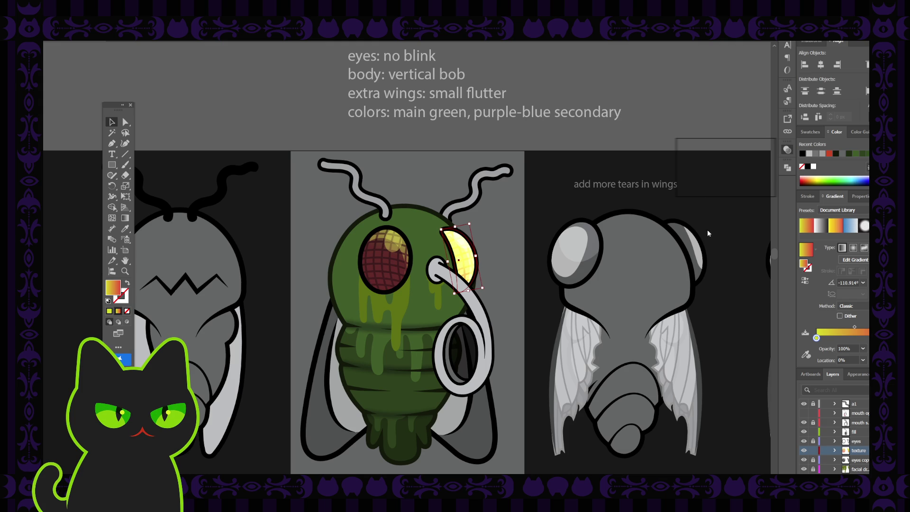
key("ctrl+z")
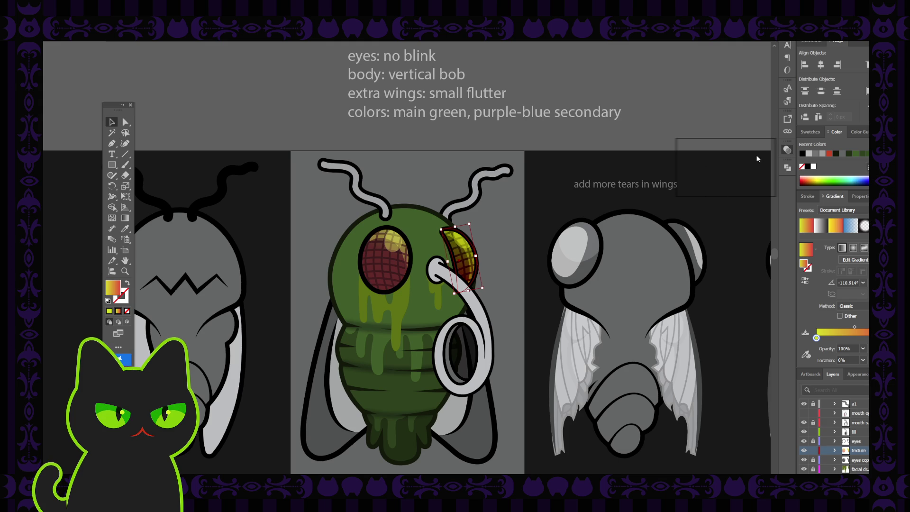
key("ctrl+z")
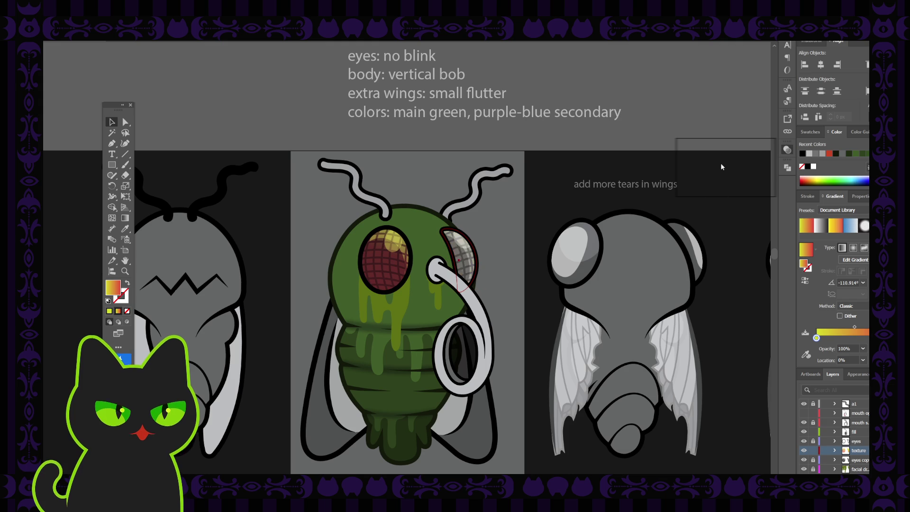
key("ctrl+z")
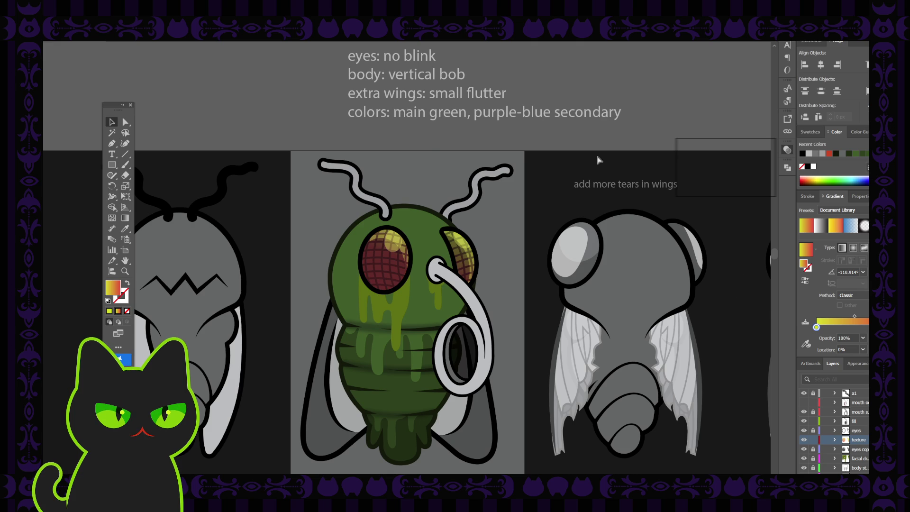
key("ctrl+0")
key("ctrl+1")
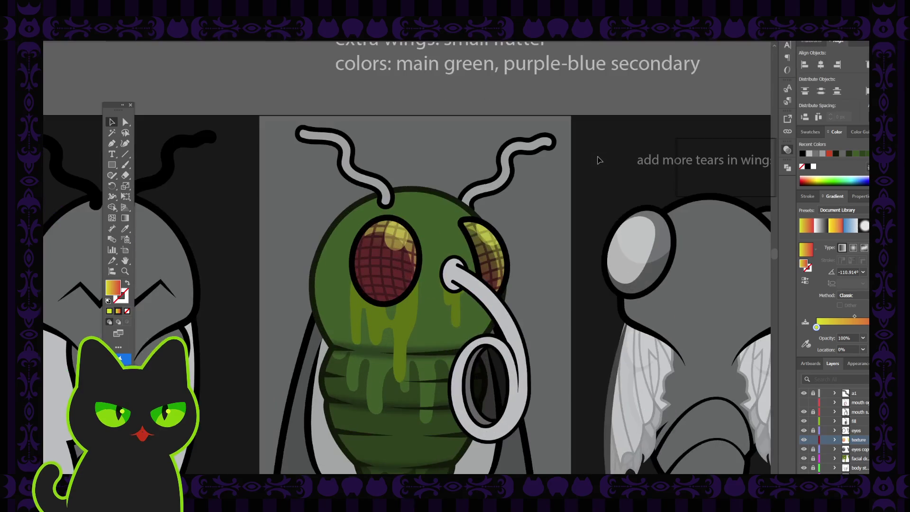
Step: Slide the red stop up the side eye's gradient
left_click(488, 270)
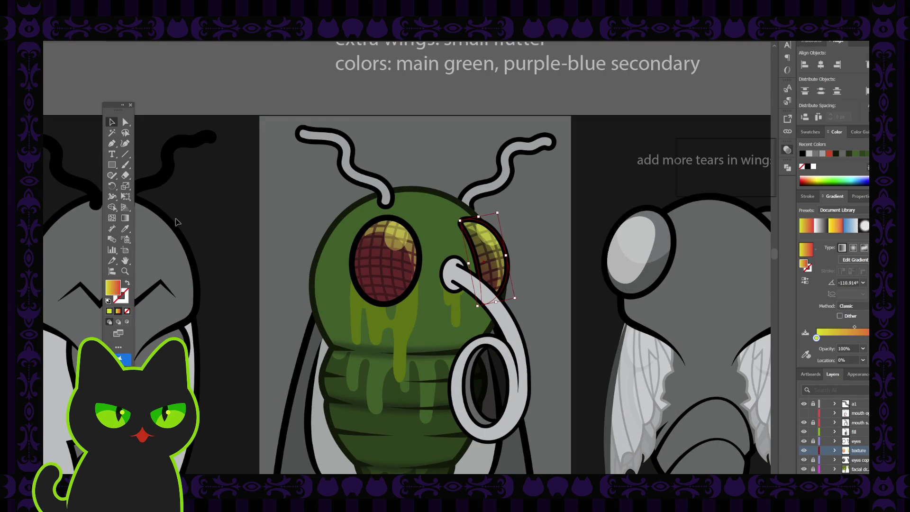
left_click(125, 218)
left_click_drag(451, 335, 468, 292)
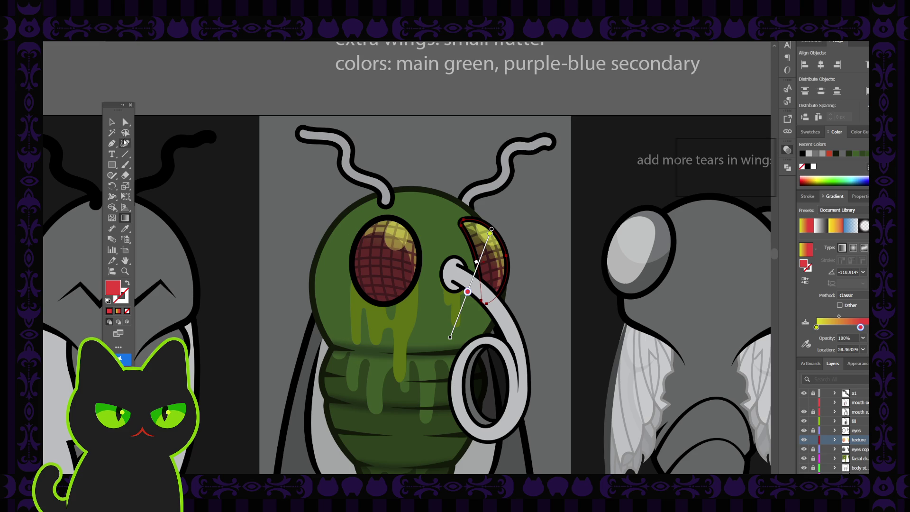
left_click(112, 121)
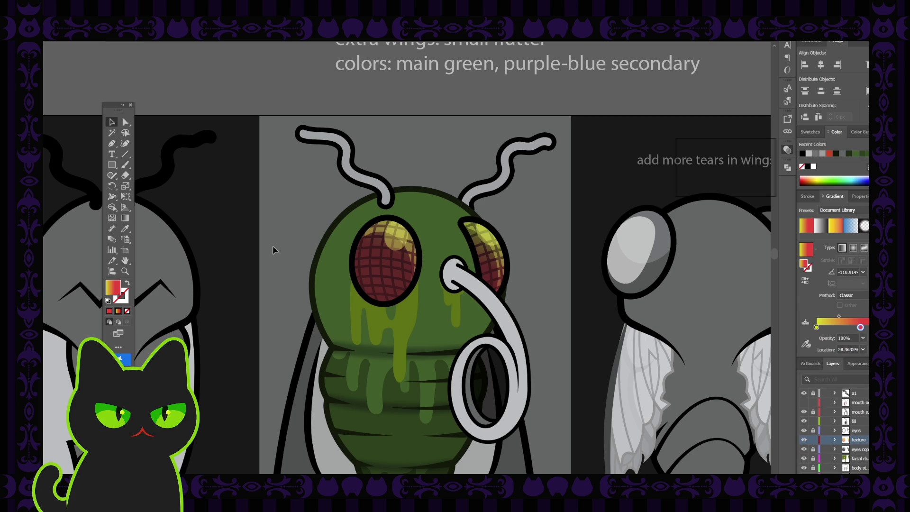
Step: Expand the eyes copy layer to list its sublayers
key("ctrl+minus")
key("ctrl+minus")
key("ctrl+minus")
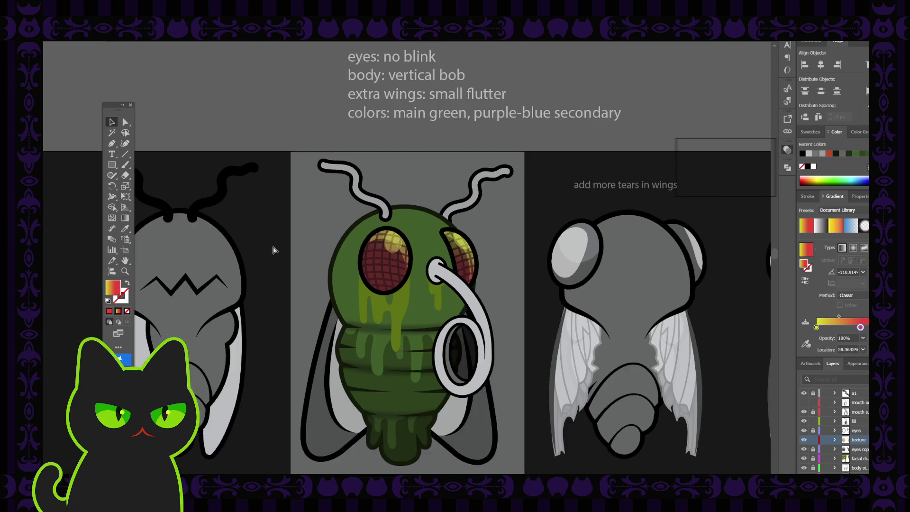
key("ctrl+plus")
key("ctrl+plus")
key("ctrl+plus")
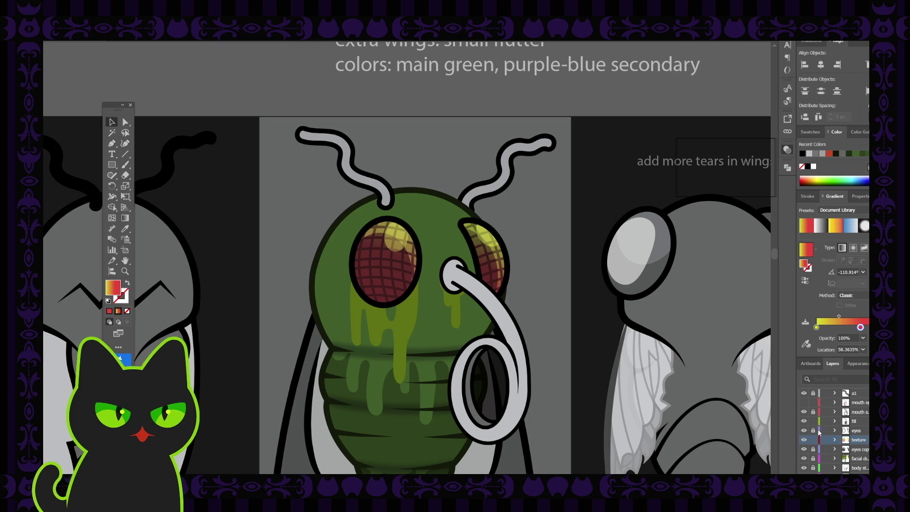
left_click(834, 449)
scroll(843, 456, "down", 1)
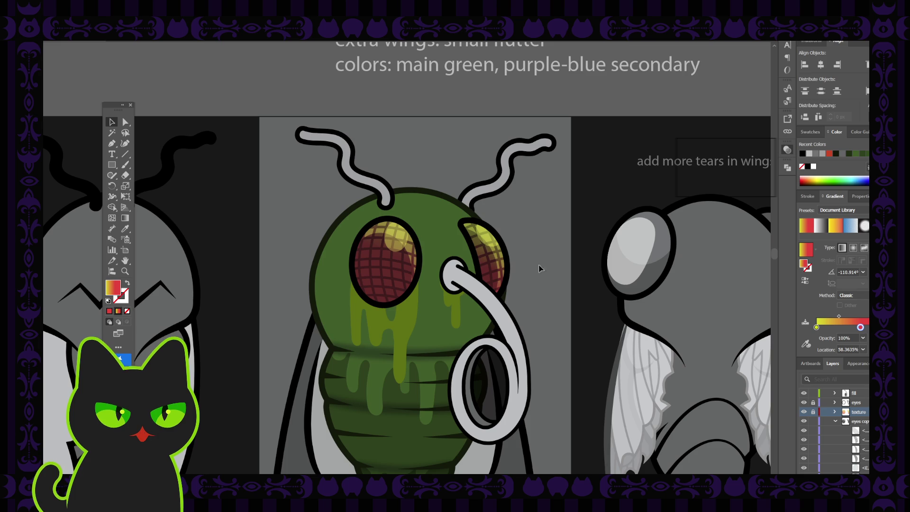
left_click(493, 244)
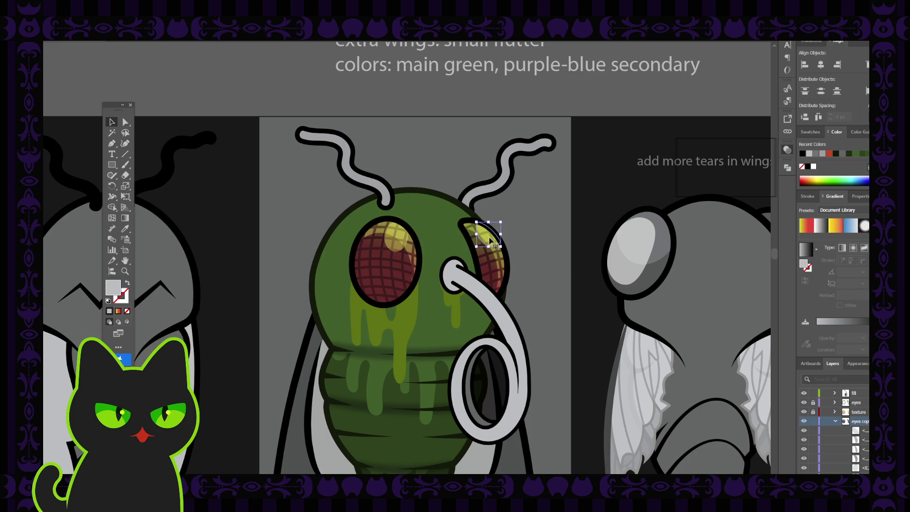
key("ctrl+shift+a")
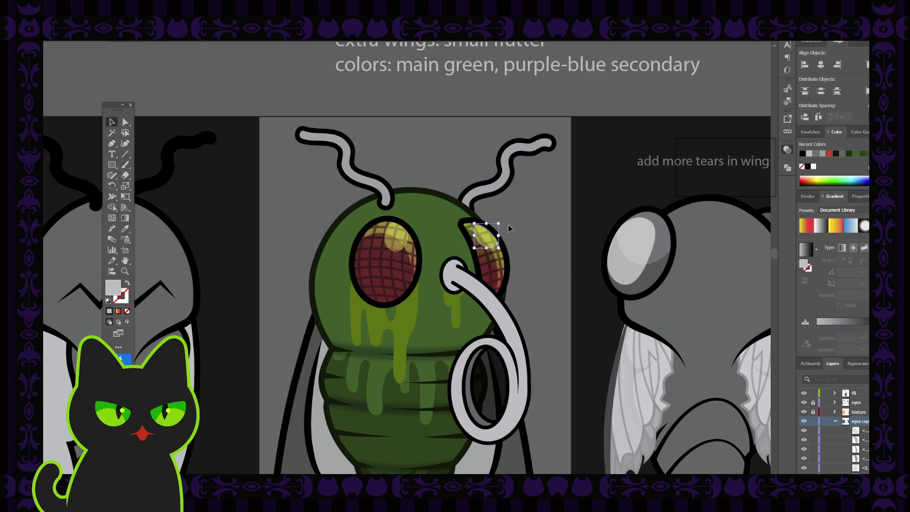
left_click(505, 236)
left_click(486, 237)
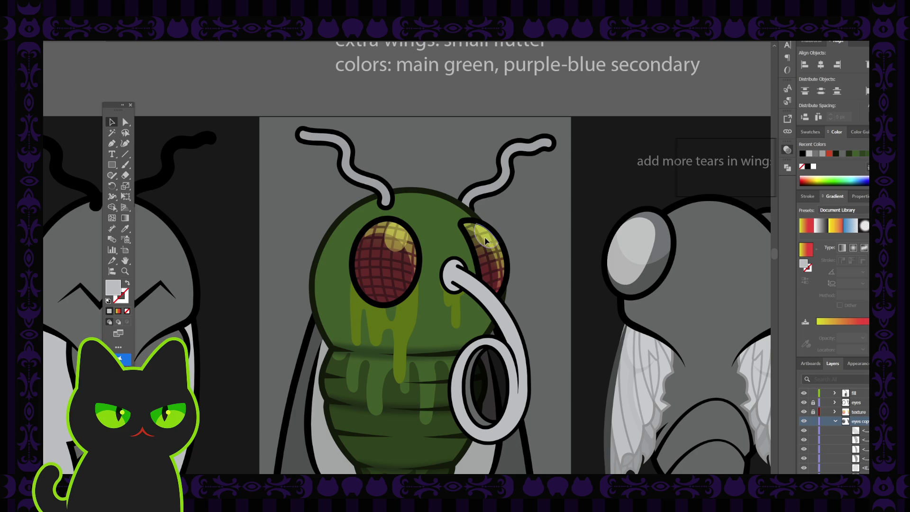
left_click(742, 169)
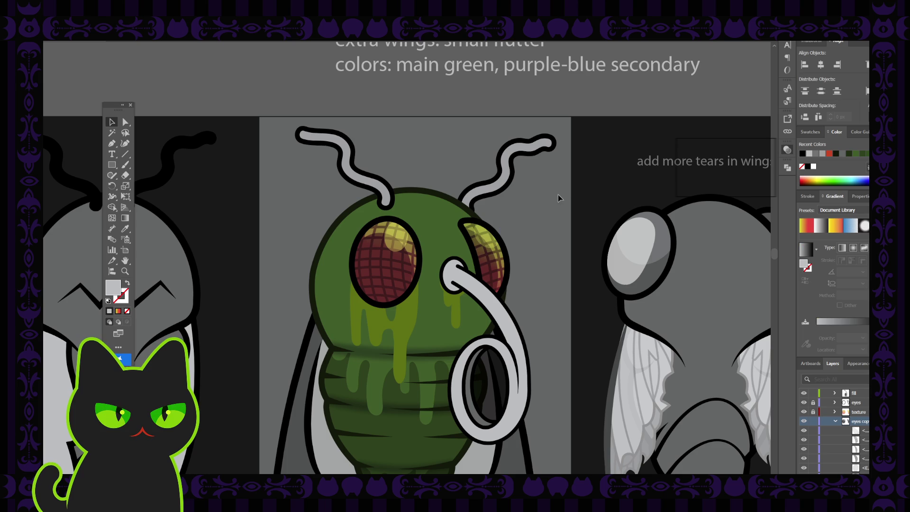
left_click(488, 238)
left_click(523, 222)
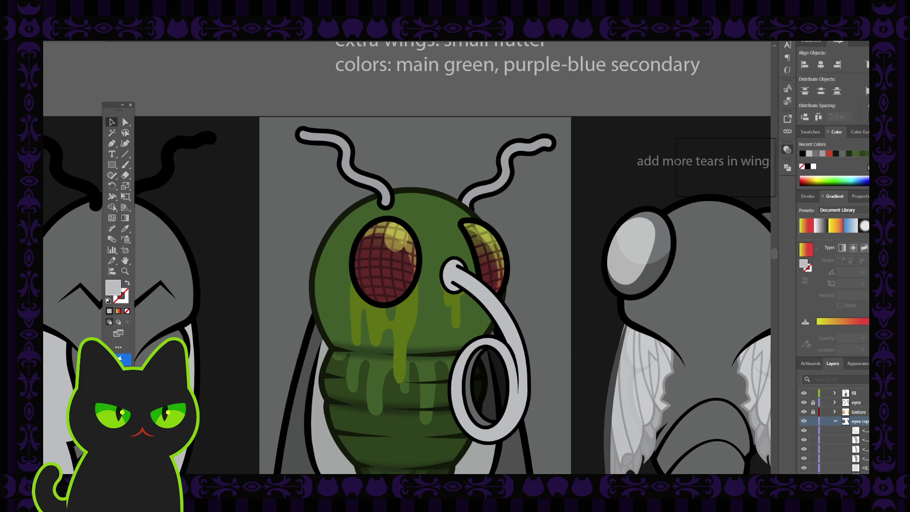
left_click(491, 243)
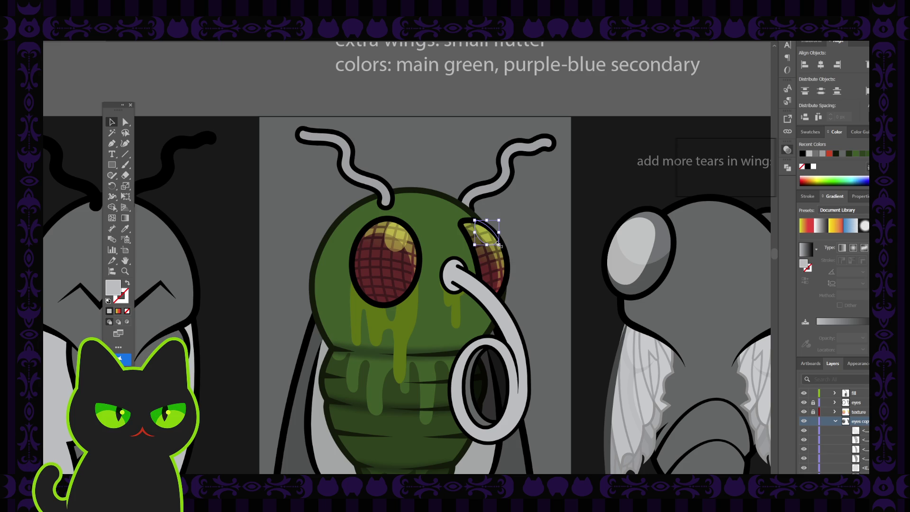
left_click(488, 239)
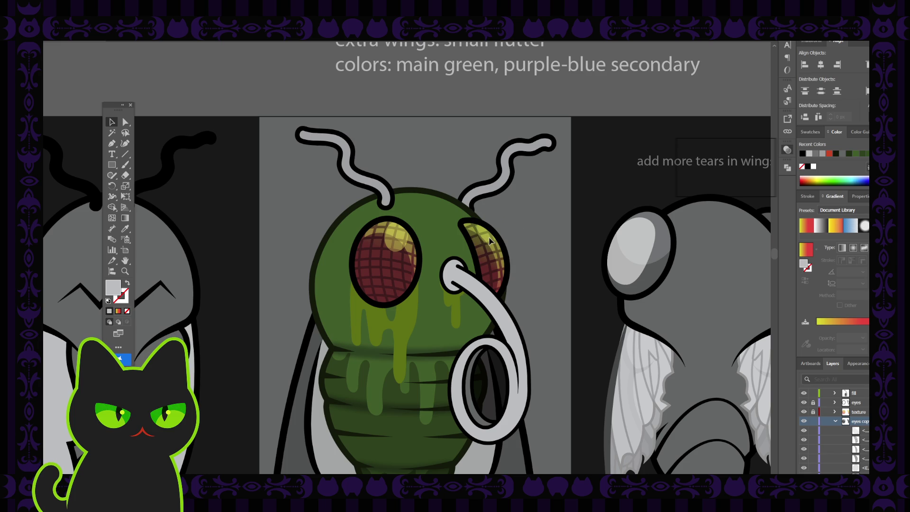
Step: Check the left and right eye highlights, zooming out to the artboard and back onto the green fly
left_click(490, 240)
left_click(518, 218)
key("ctrl+minus")
key("ctrl+minus")
key("ctrl+minus")
key("ctrl+plus")
key("ctrl+plus")
key("ctrl+plus")
left_click(404, 239)
left_click(491, 240)
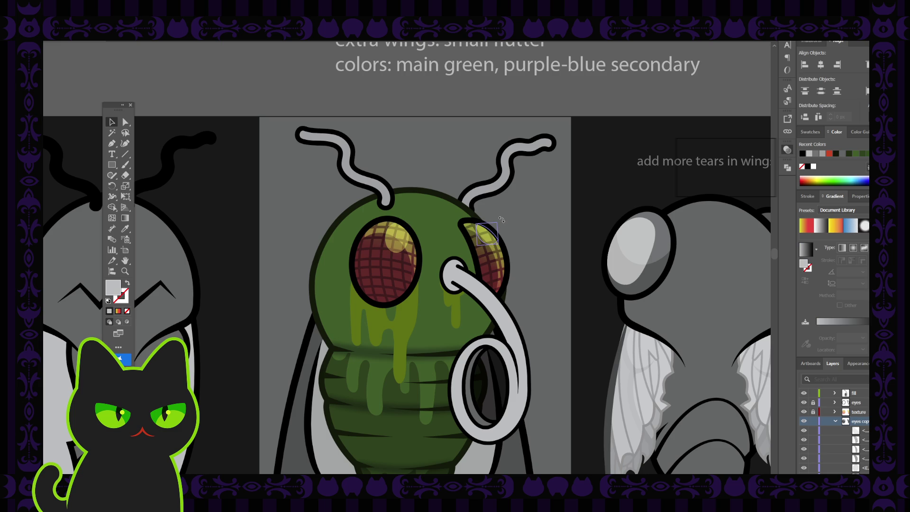
left_click(488, 241)
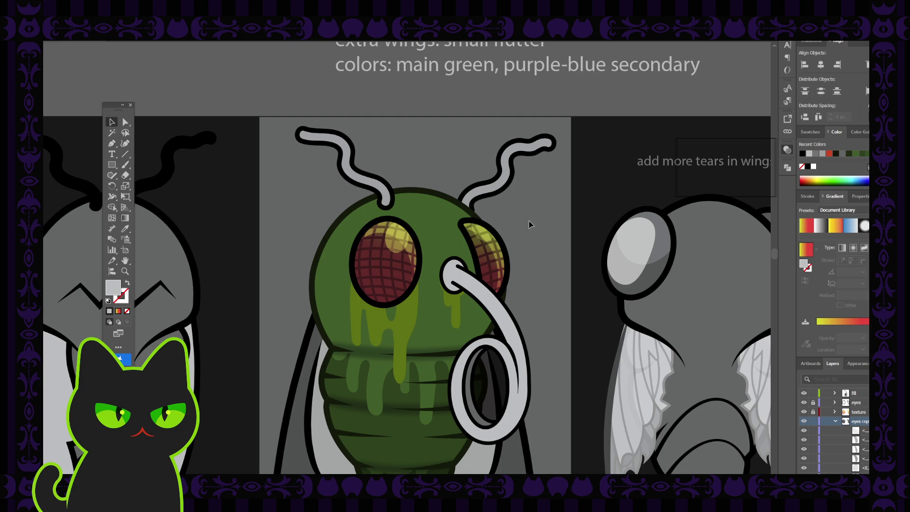
key("ctrl+minus")
key("ctrl+minus")
key("ctrl+minus")
key("ctrl+plus")
key("ctrl+plus")
key("ctrl+plus")
Step: Rotate the yellow right-eye highlight to a new angle, deselect it, and zoom out
left_click(493, 243)
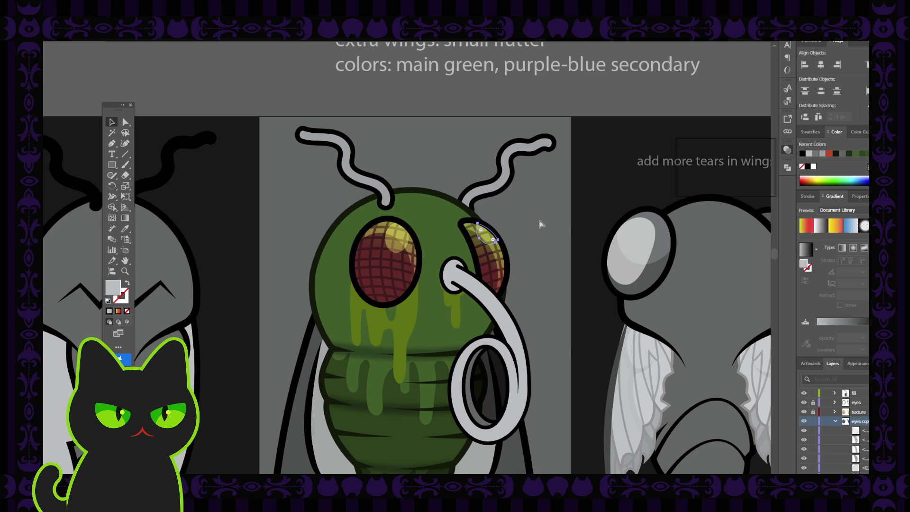
left_click(493, 228)
left_click_drag(500, 220, 507, 223)
key("ctrl+shift+a")
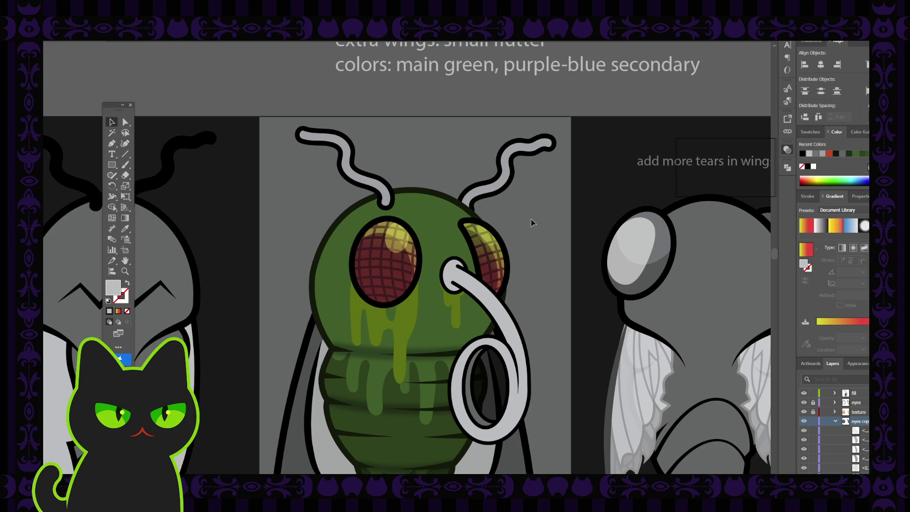
key("ctrl+minus")
key("ctrl+minus")
key("ctrl+minus")
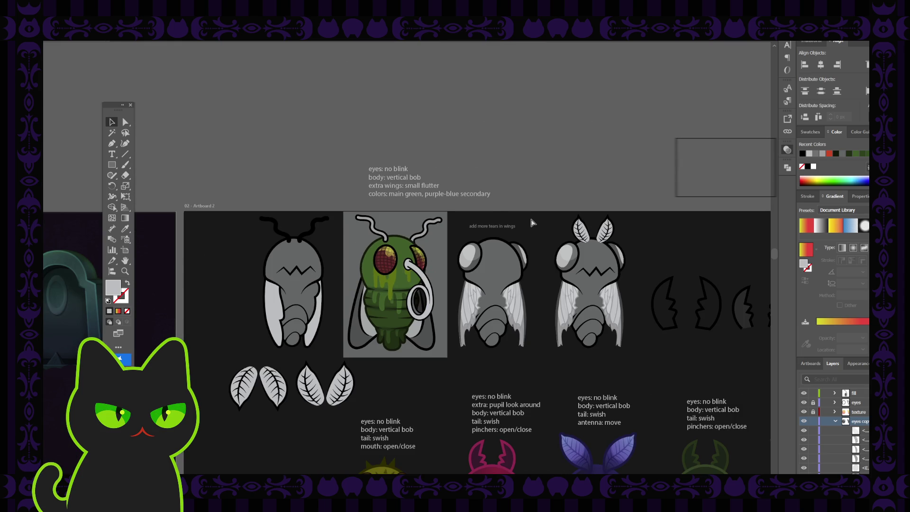
Step: Try moving both eye highlights off the eyes, then restore them to their original spots
key("ctrl+plus")
key("ctrl+plus")
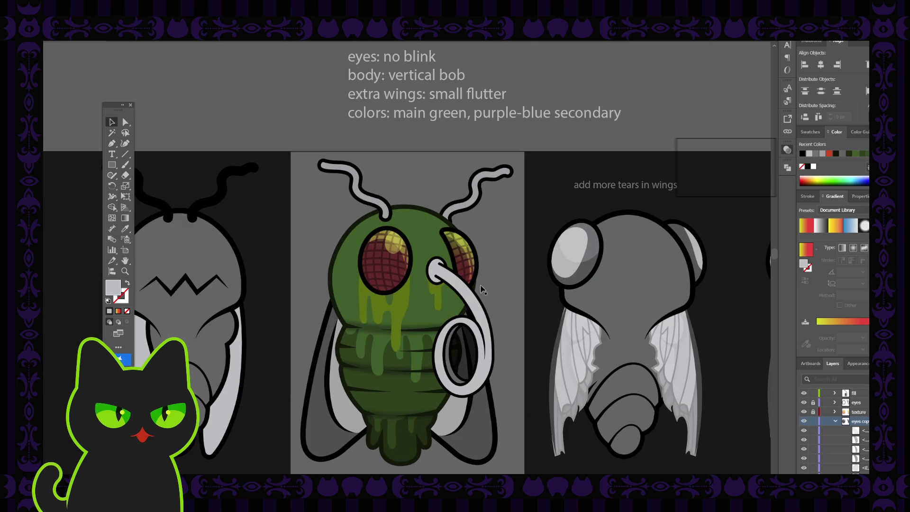
left_click_drag(461, 243, 481, 230)
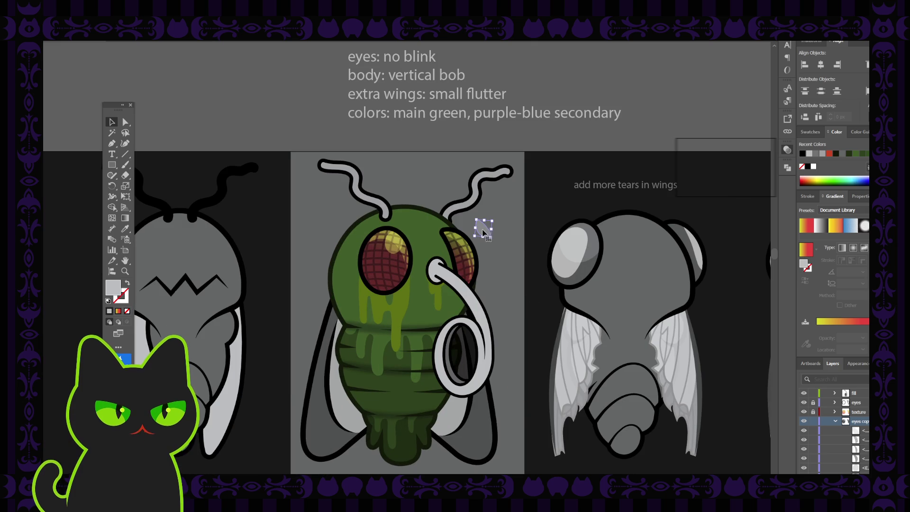
left_click(393, 243)
left_click_drag(393, 243, 516, 234)
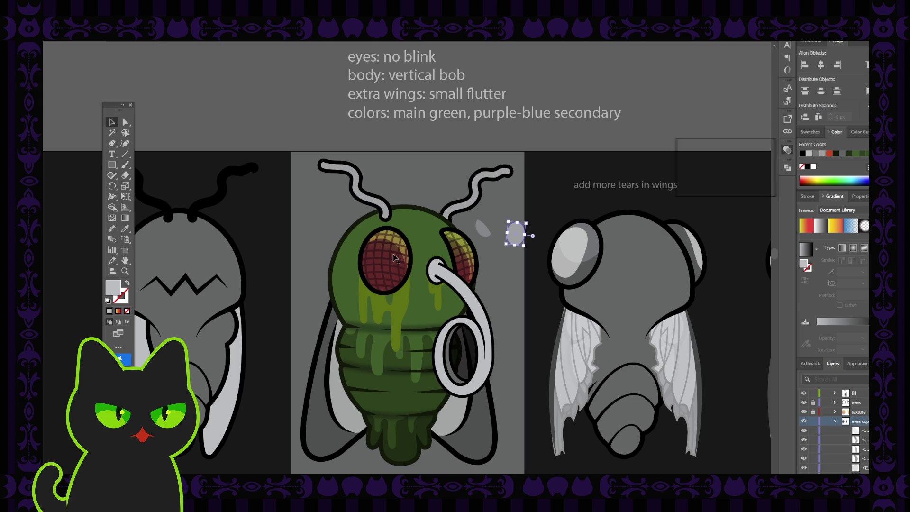
key("ctrl+x")
key("ctrl+v")
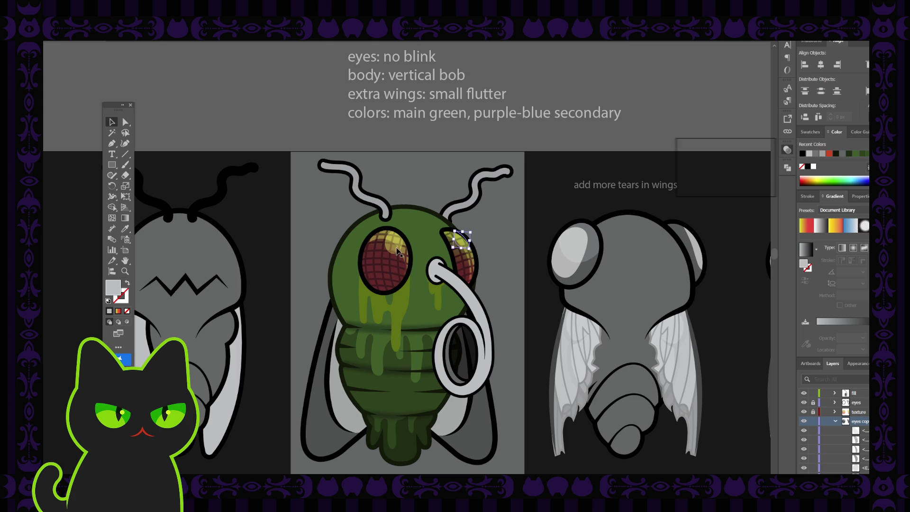
Step: Select both eye highlights and hide their sublayers in the Layers panel
left_click(460, 239, "shift")
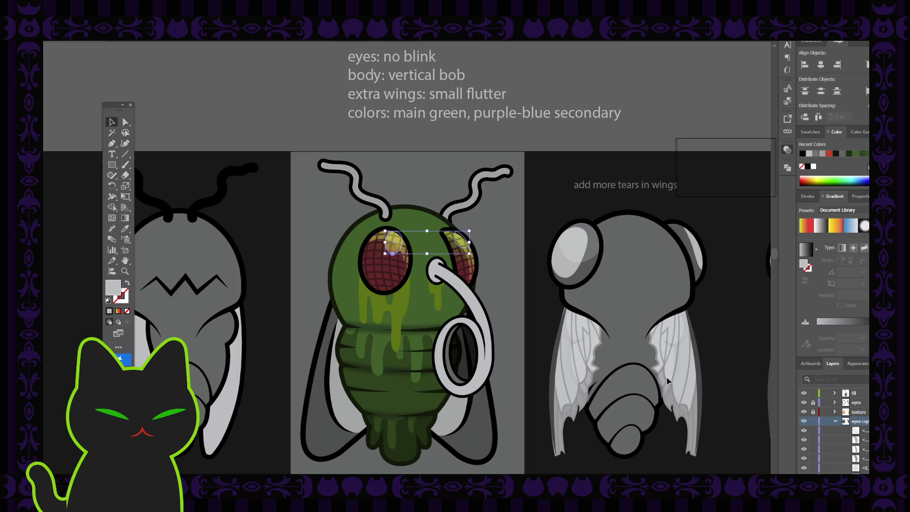
left_click(804, 431)
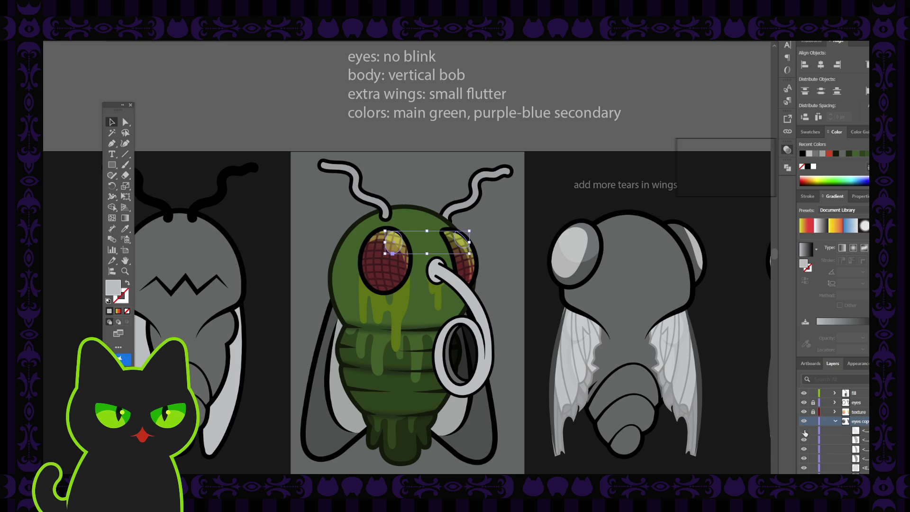
left_click(804, 468)
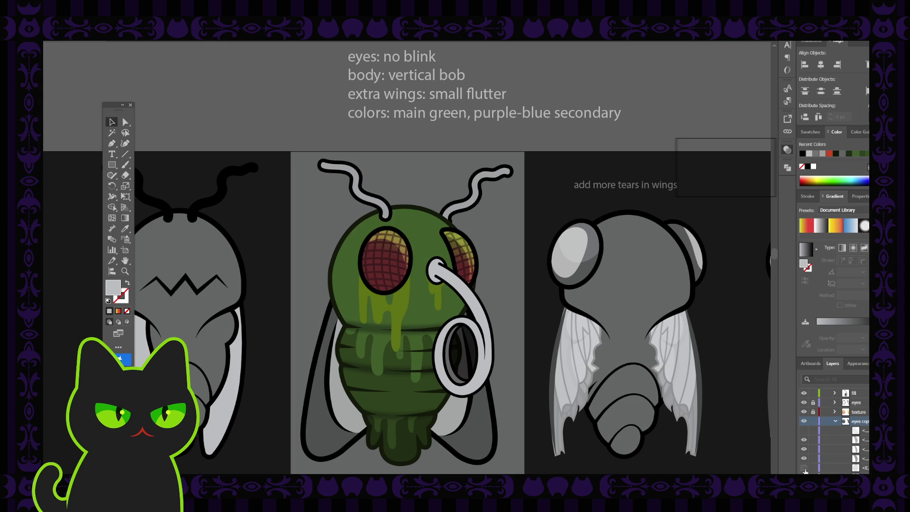
Step: Inspect the left eye's mesh and shape and the right eye's crescent shape, then deselect
left_click(411, 263)
left_click(395, 263)
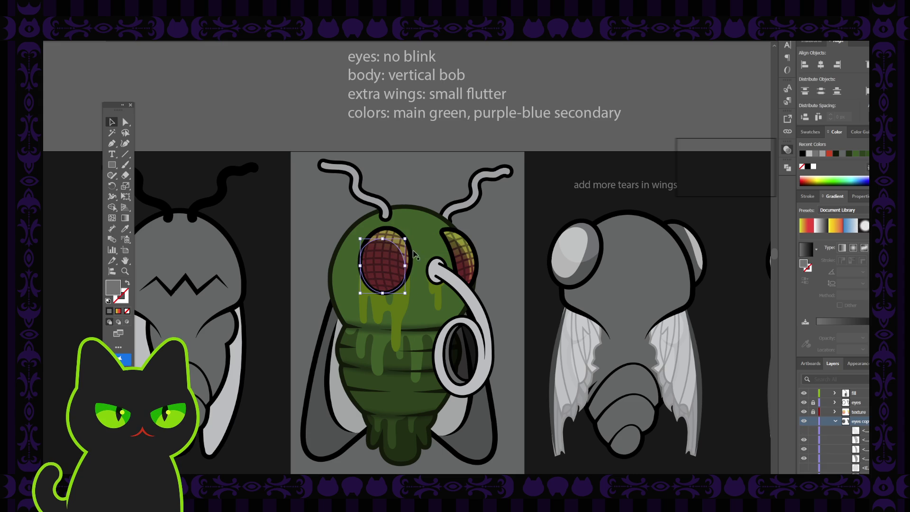
left_click(744, 171)
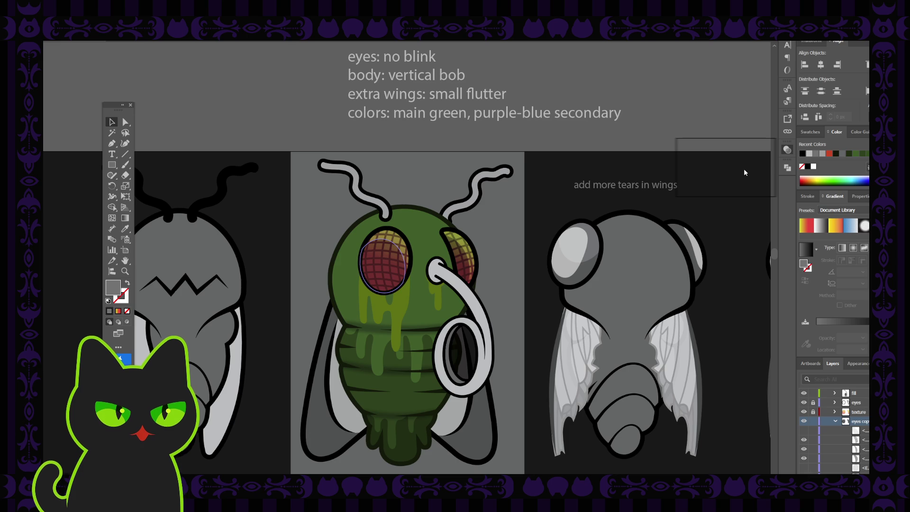
key("ctrl+z")
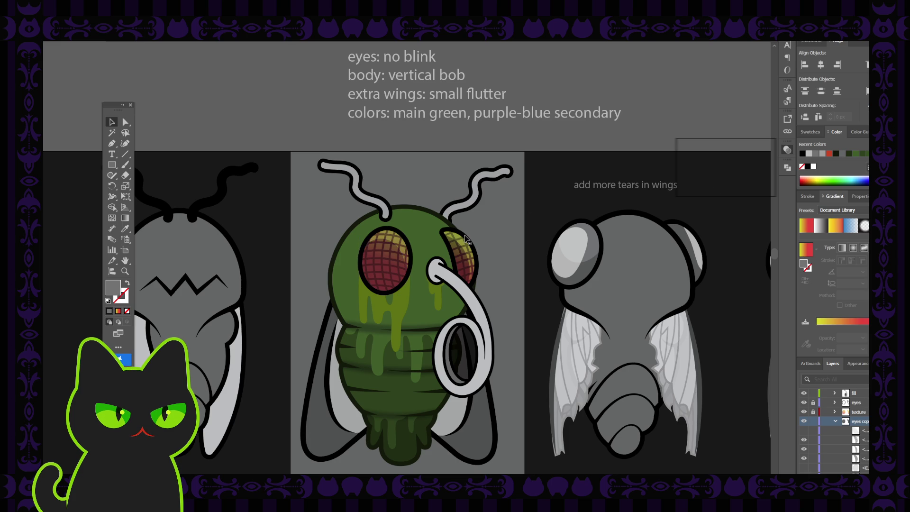
left_click(467, 251)
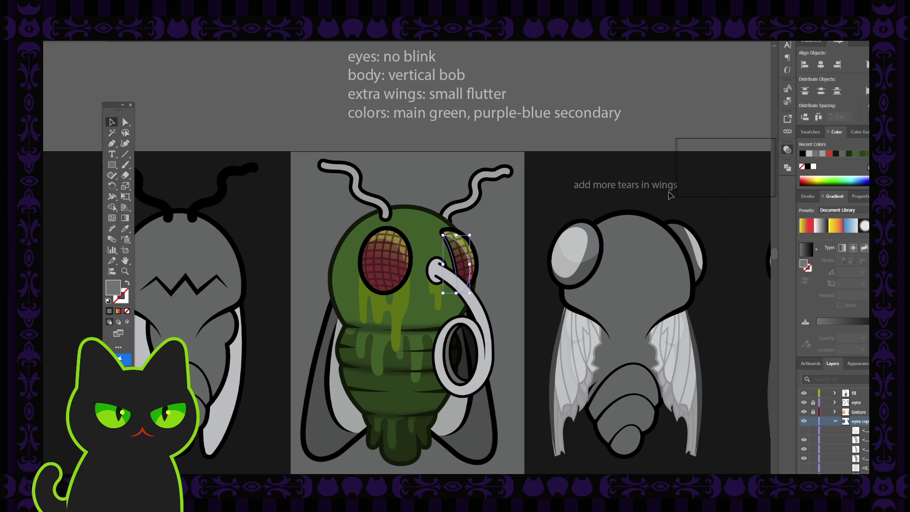
left_click(613, 135)
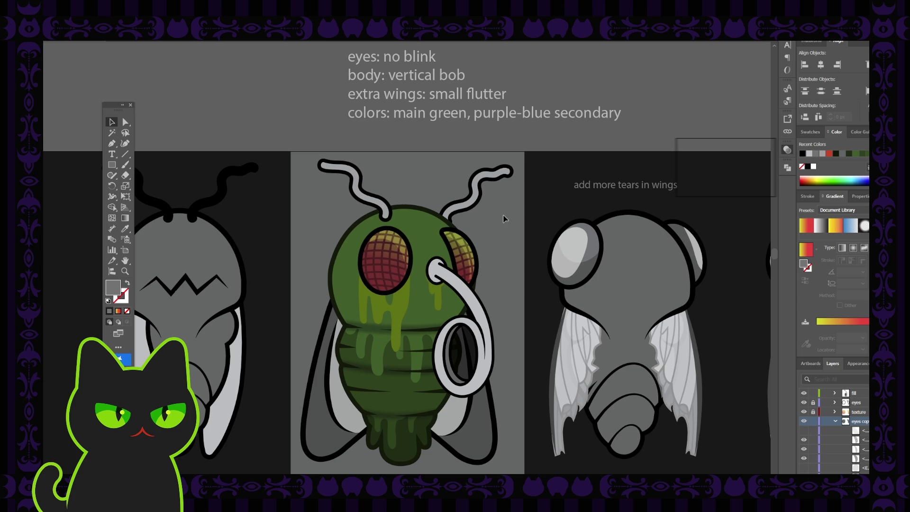